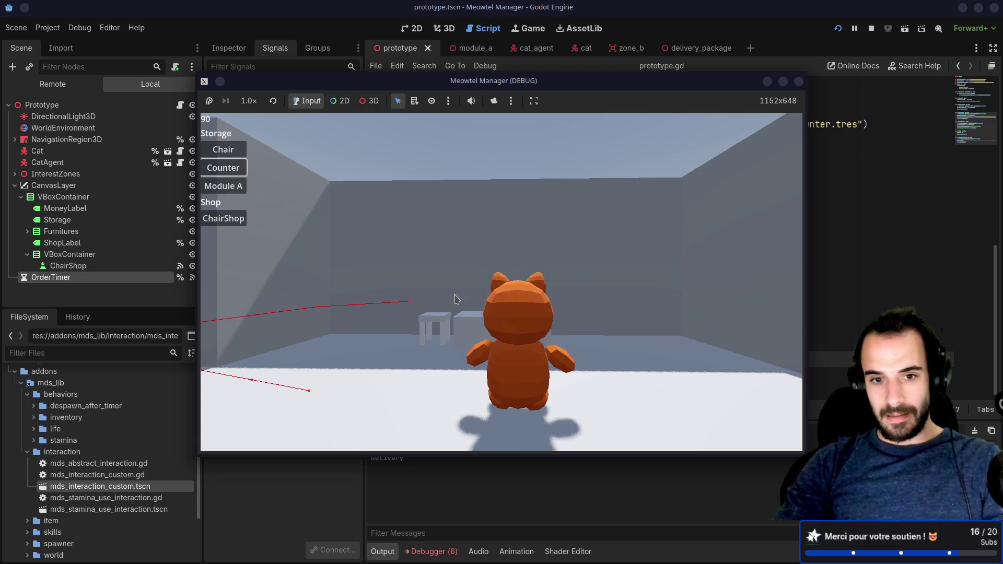
- Test the game: rotate to a top-down camera, walk the cat around, and pick a chair to place
scroll(456, 299, "down", 3)
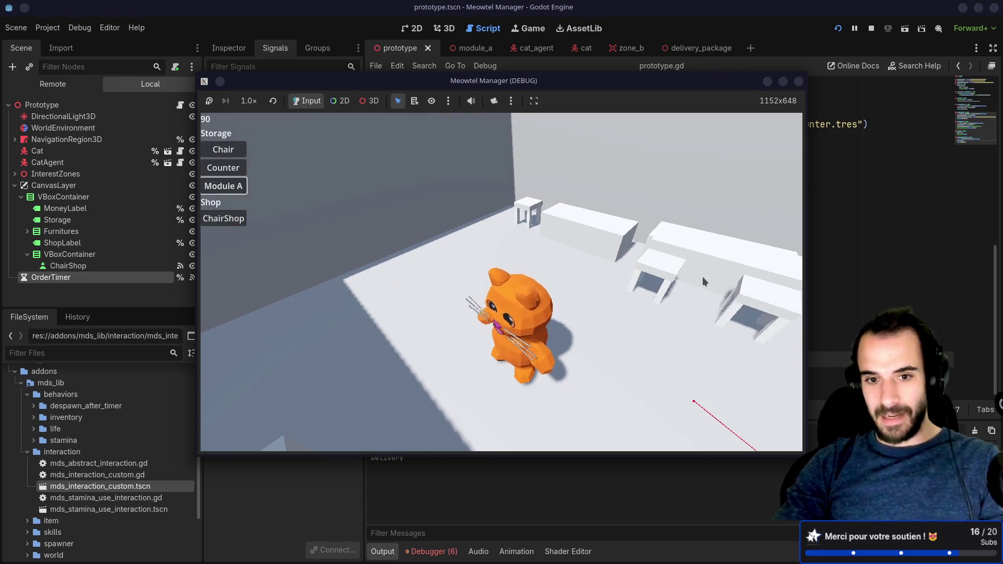
key("Down")
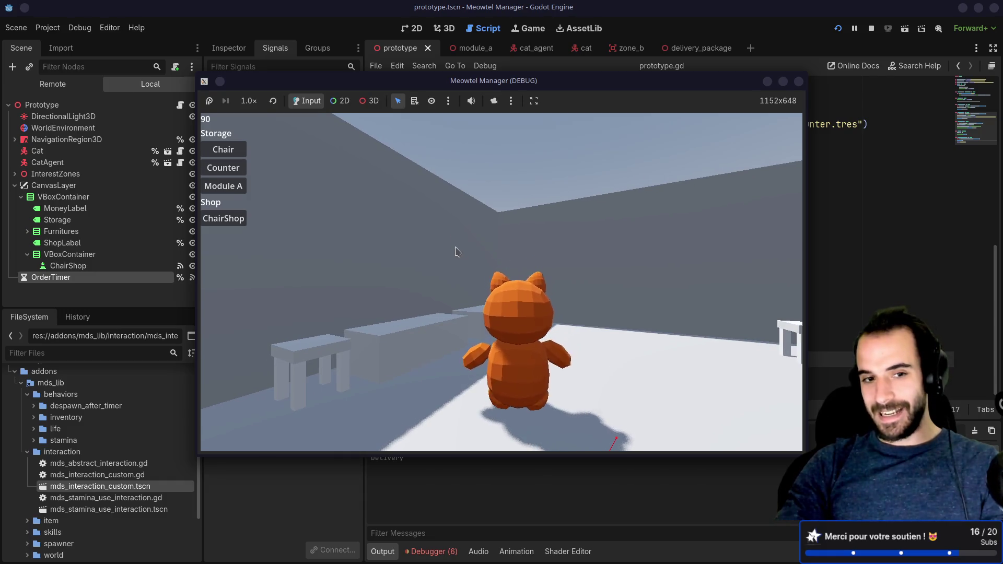
key("Tab")
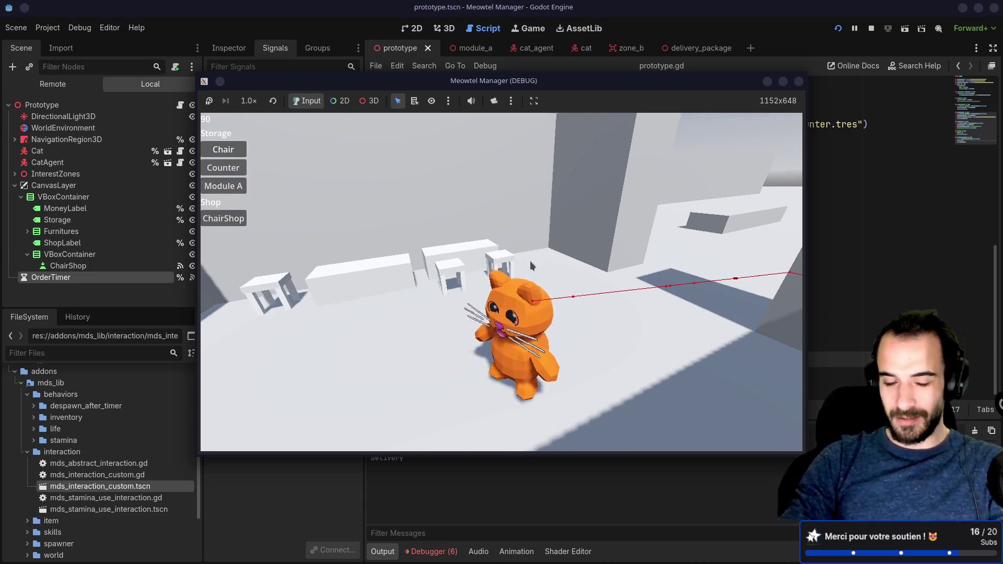
left_click(530, 261)
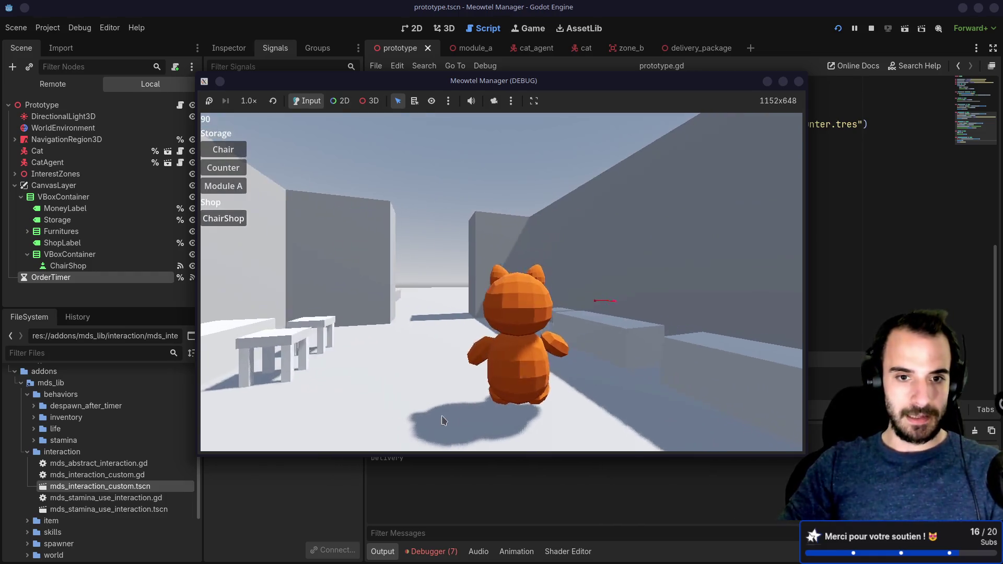
left_click(436, 421)
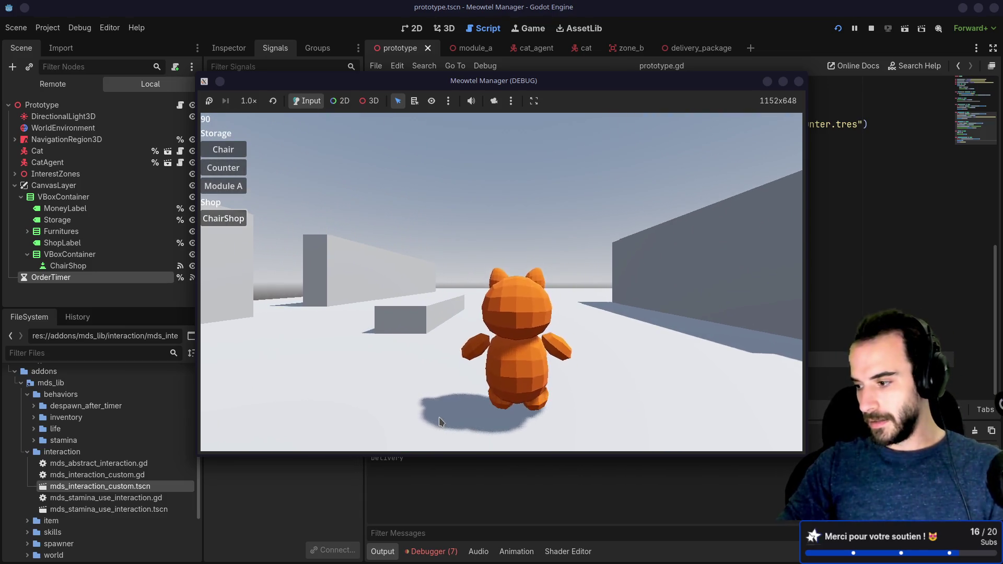
left_click(439, 417)
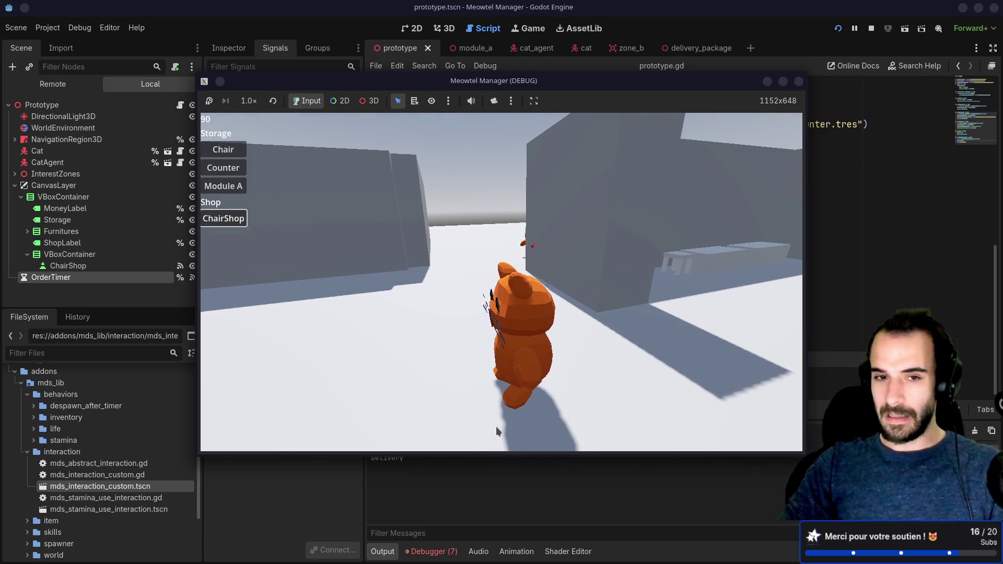
left_click(228, 153)
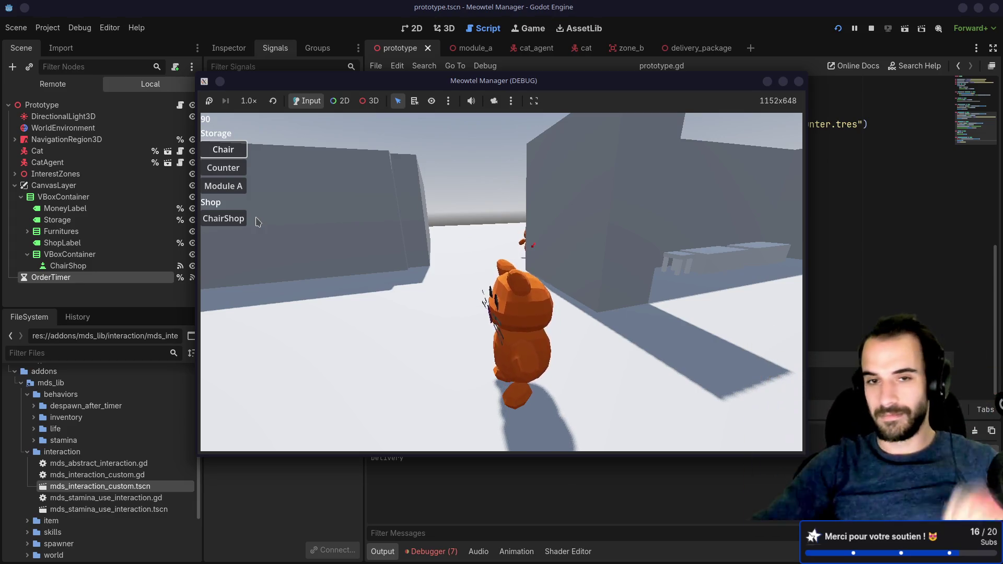
- Close the game and show Google Images results for 'xbox controller without dpad' in a new tab
left_click(405, 5)
key("alt+Tab")
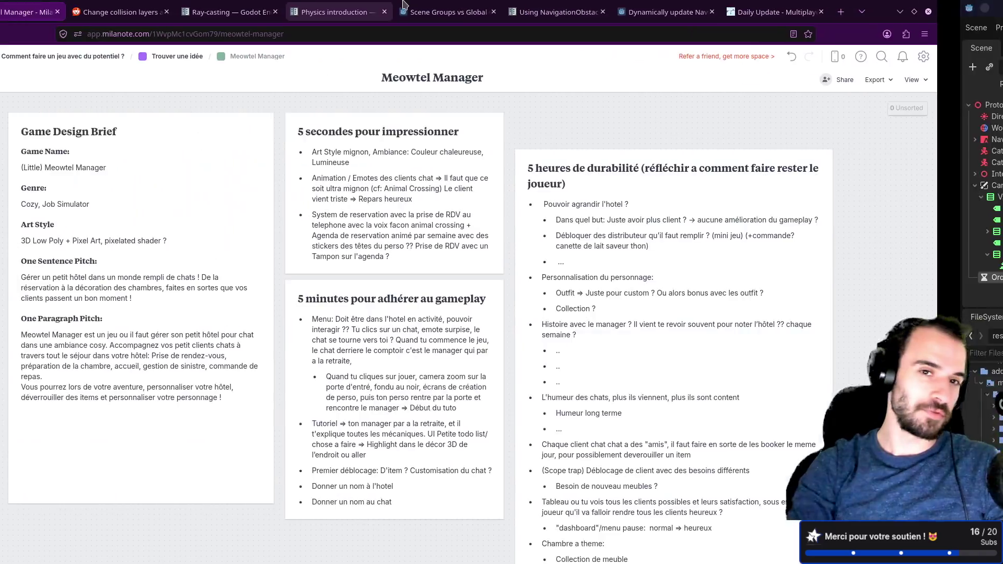
left_click(906, 11)
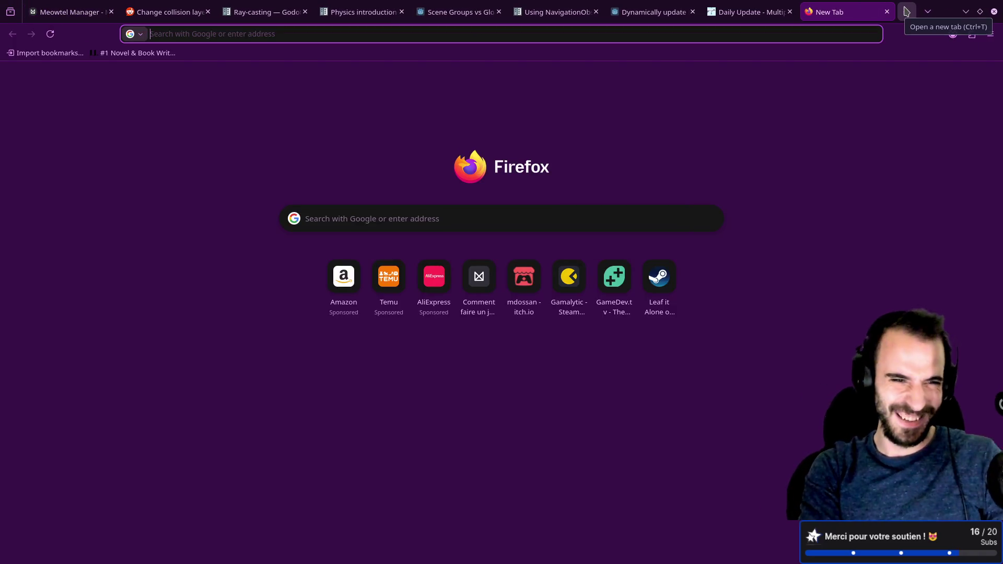
type("xbox controller without dpad")
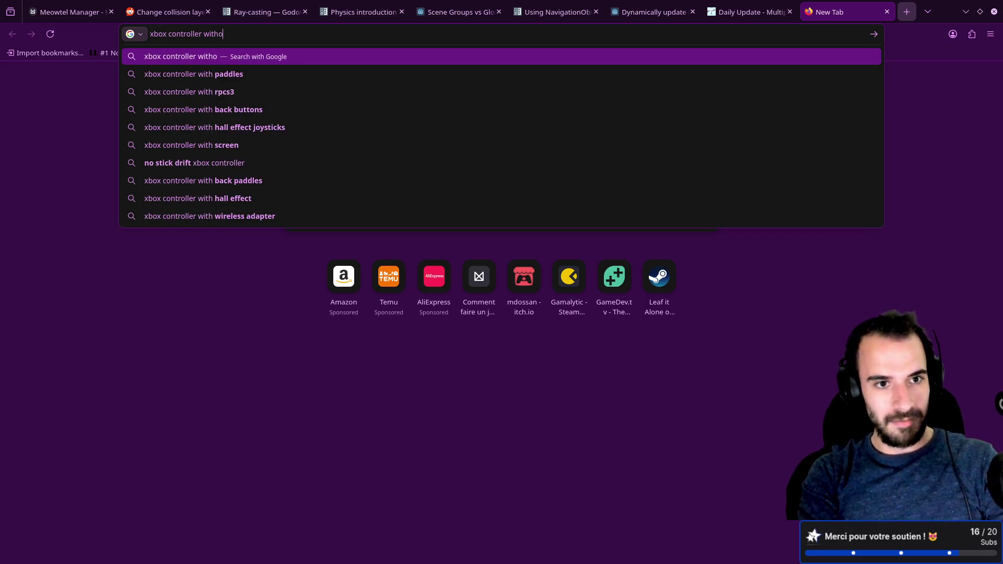
key("Return")
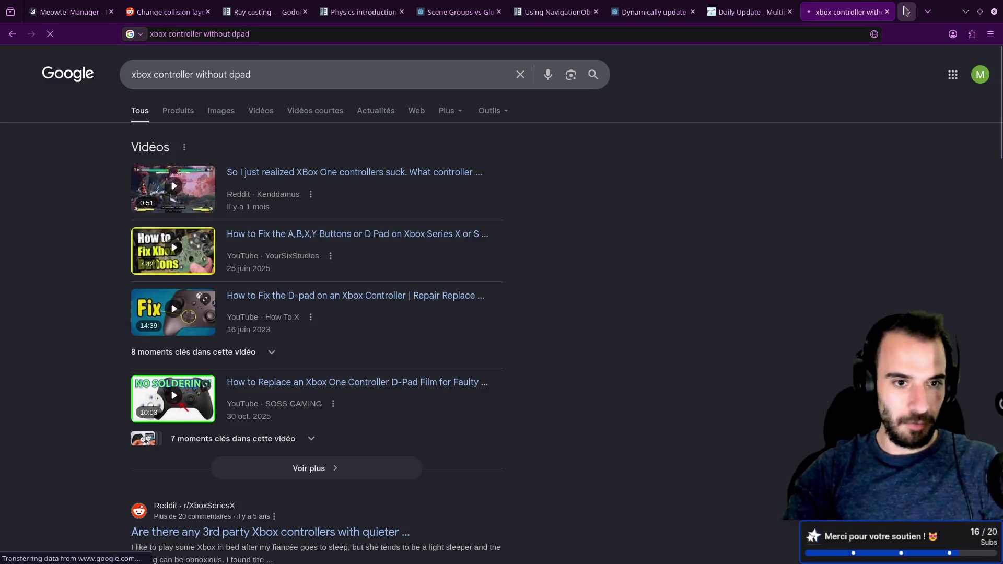
left_click(222, 107)
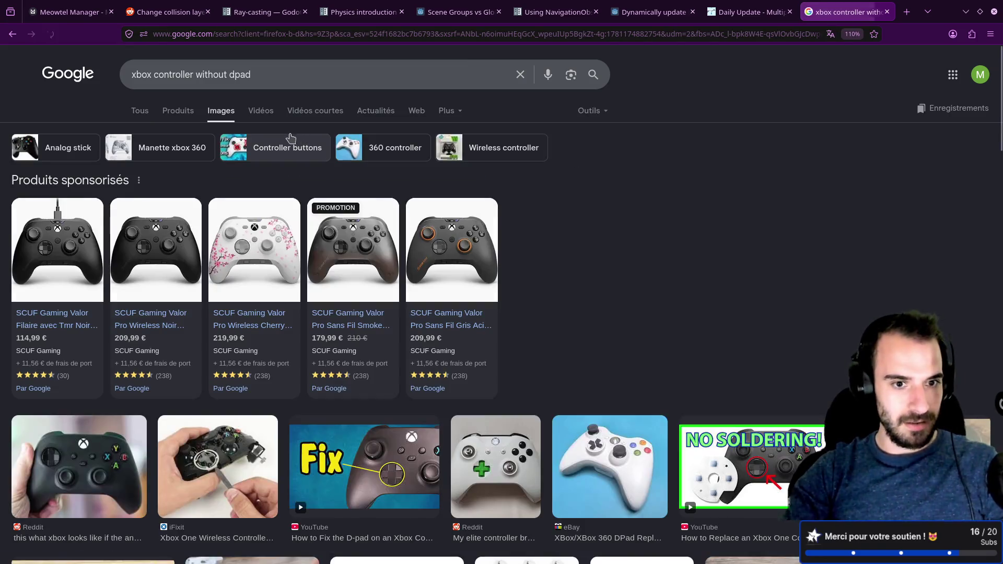
- Glance at the cherry blossom controller page, browse the image results, then close the search tabs
mouse_move(229, 255)
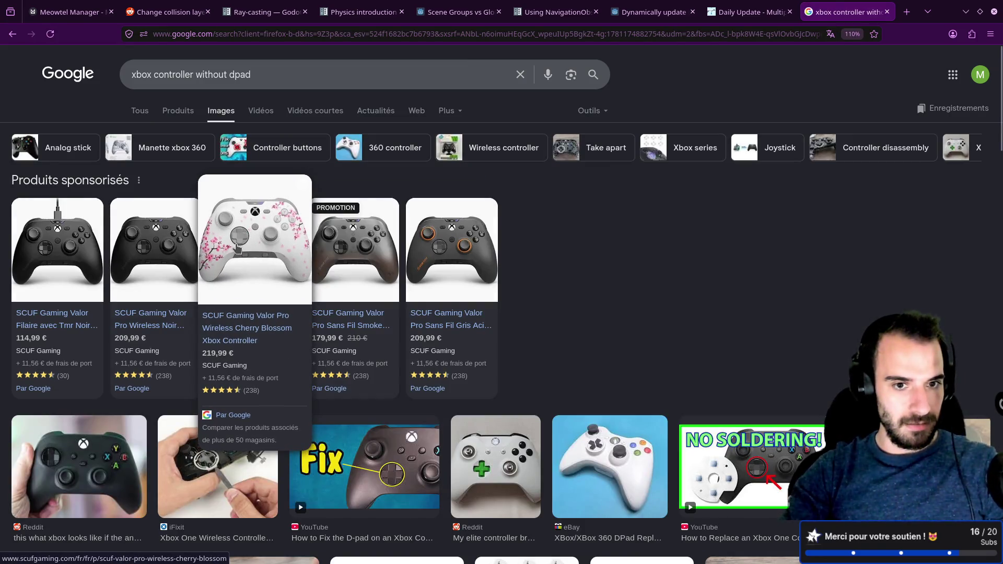
left_click(238, 247)
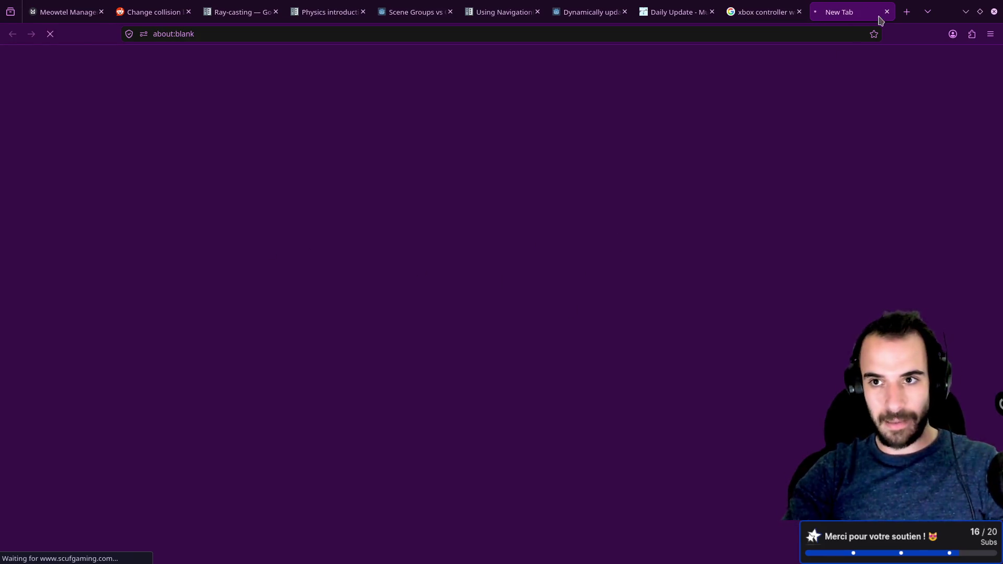
left_click(888, 11)
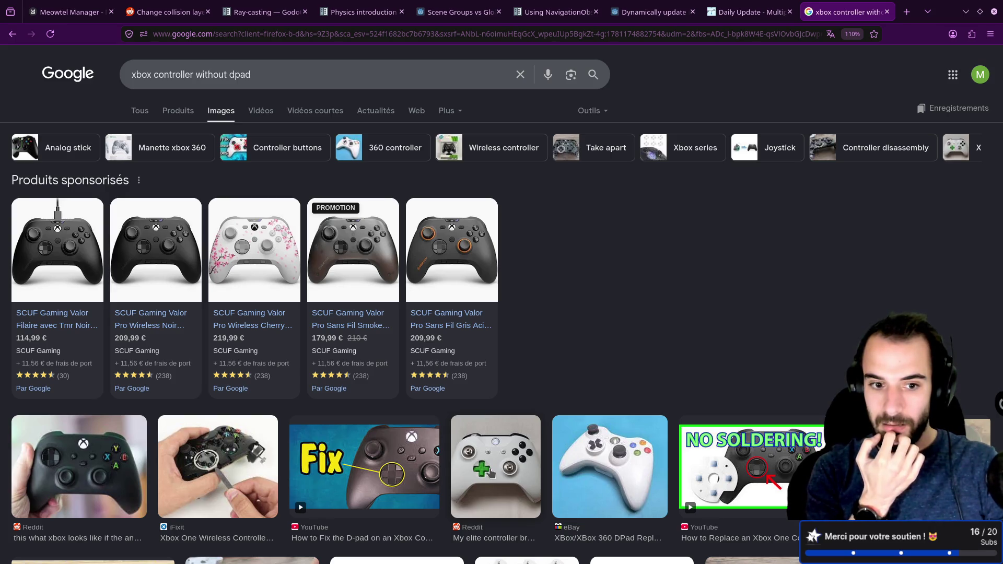
scroll(399, 351, "down", 3)
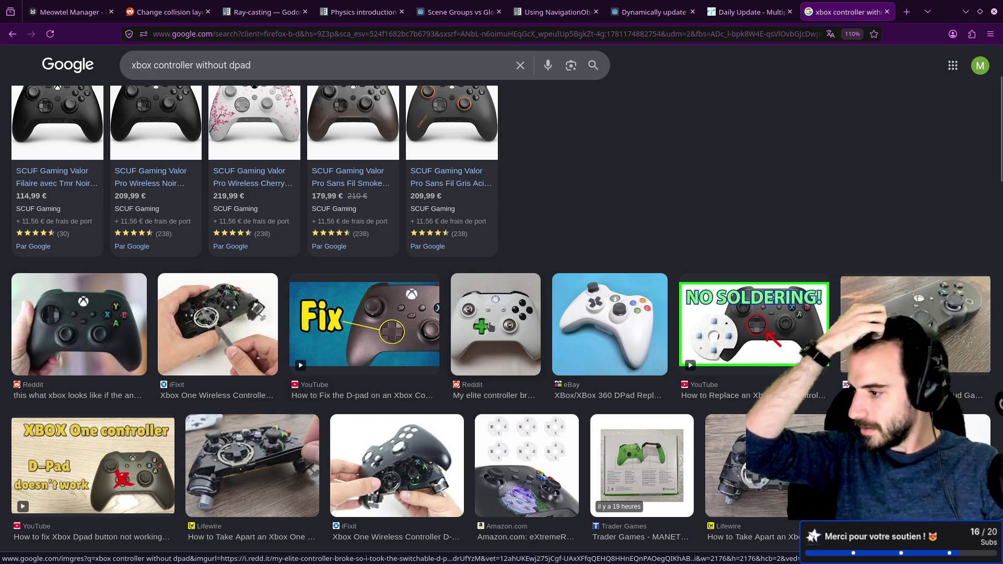
scroll(499, 307, "down", 1)
scroll(498, 303, "down", 7)
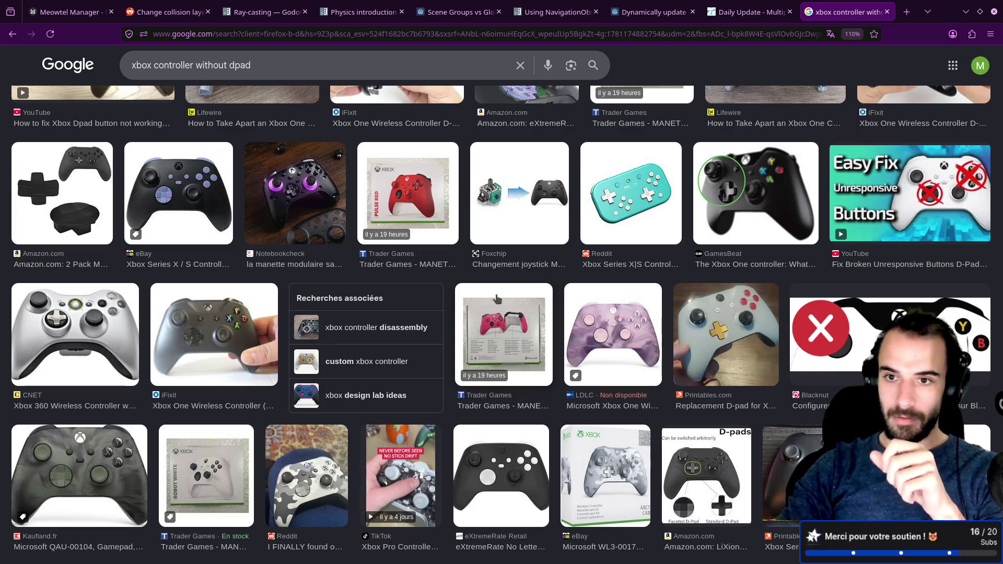
scroll(468, 300, "up", 5)
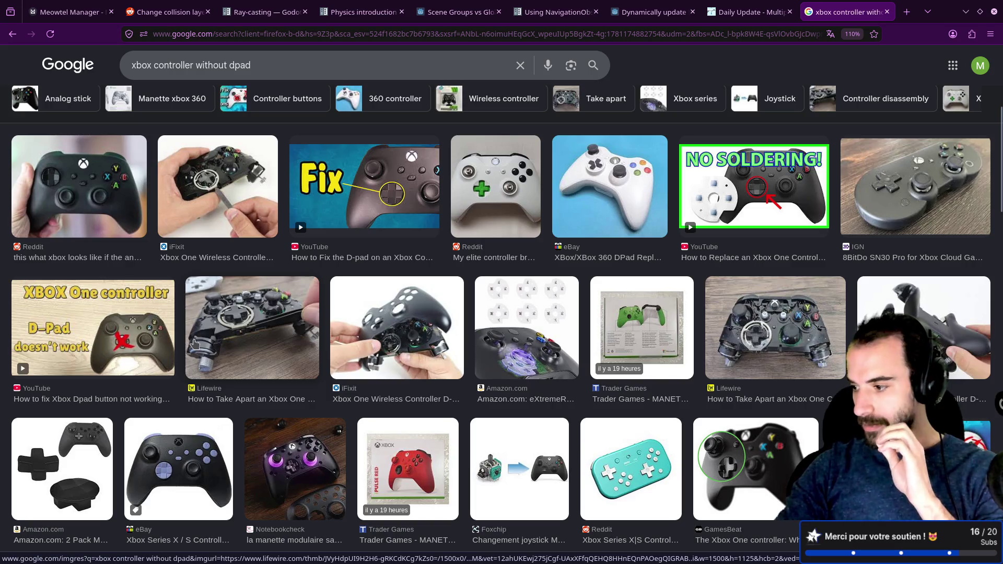
scroll(349, 323, "down", 3)
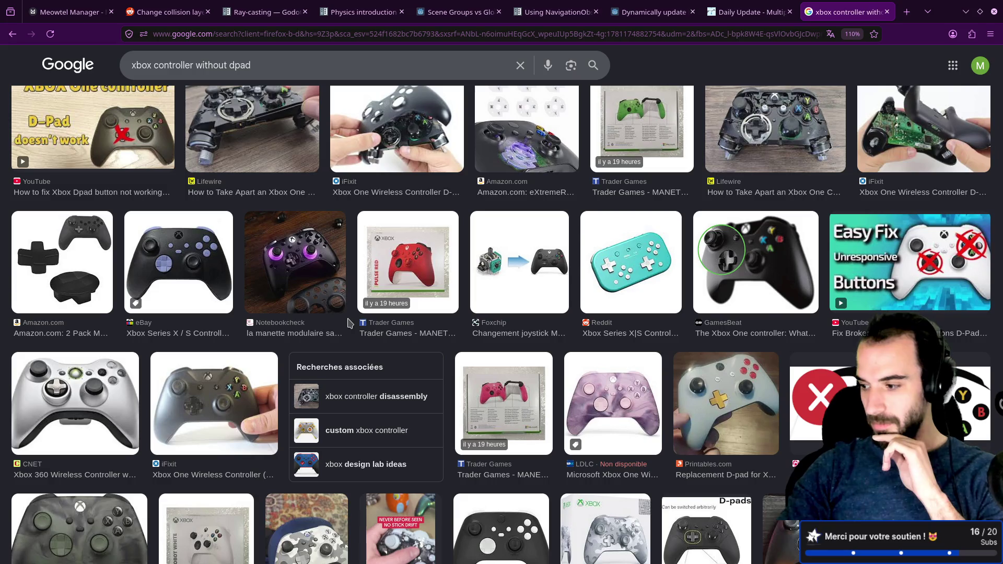
scroll(355, 322, "down", 5)
scroll(364, 320, "up", 3)
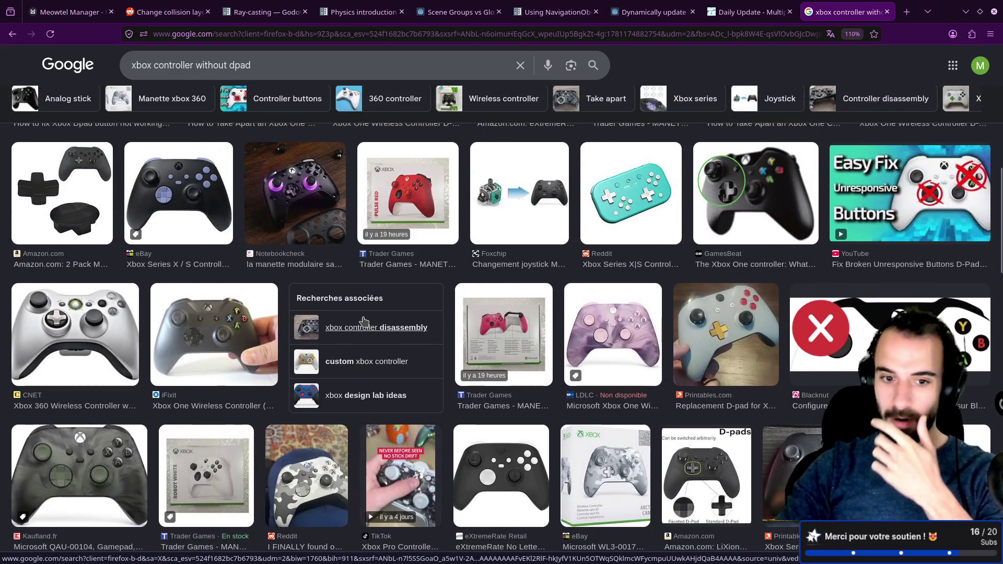
scroll(364, 320, "up", 5)
scroll(364, 321, "up", 4)
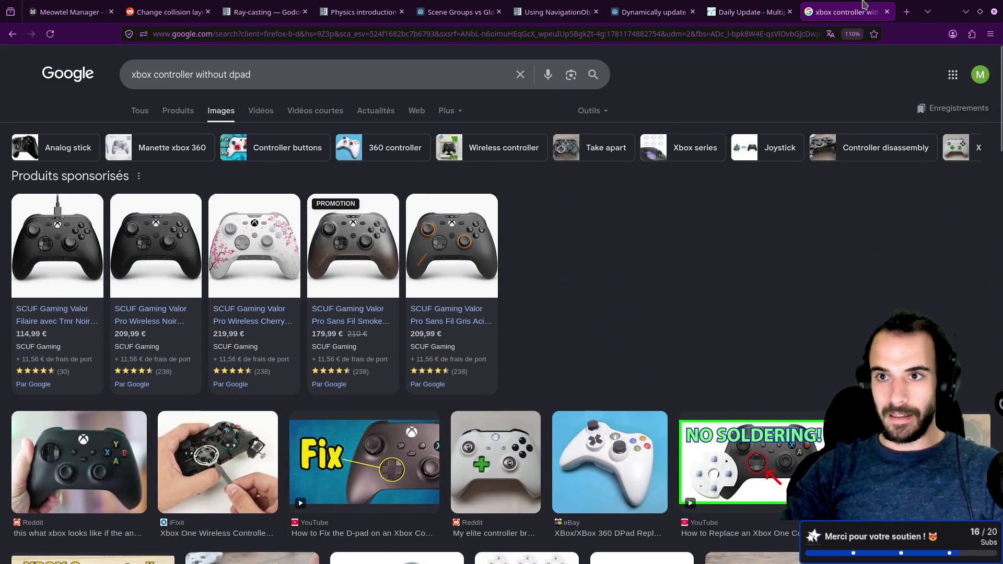
key("ctrl+w")
key("ctrl+w")
- Close the NavigationObstacles docs tab, view the collision-layers Reddit thread, and go back to Godot
left_click(663, 12)
left_click(719, 12)
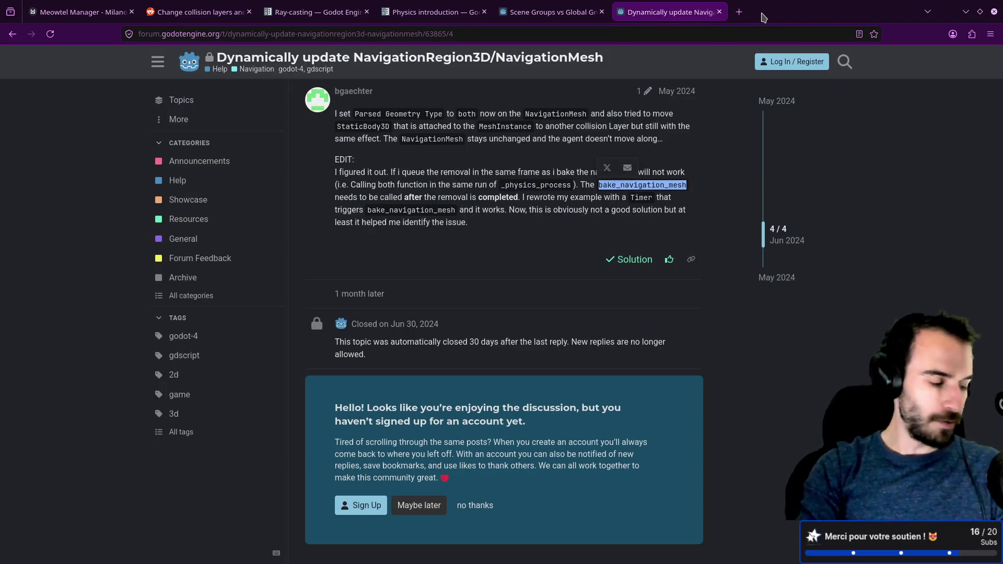
key("alt+Tab")
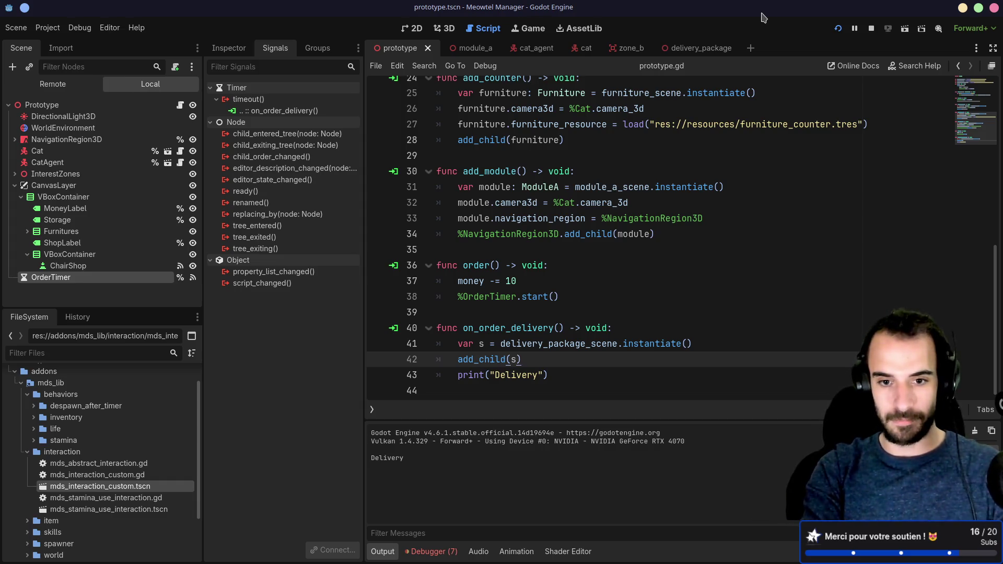
key("ctrl+super+Right")
key("ctrl+super+Left")
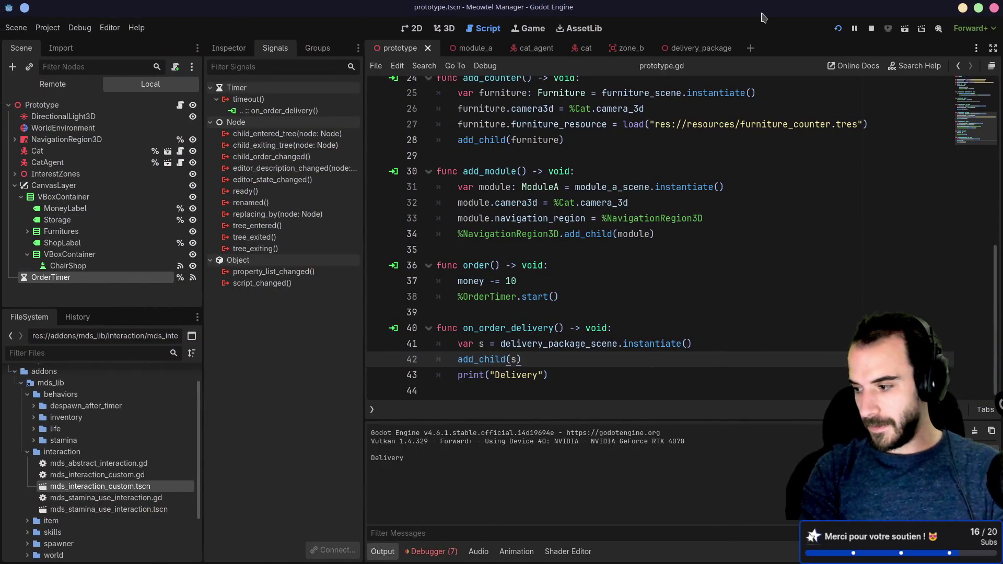
key("alt+Tab")
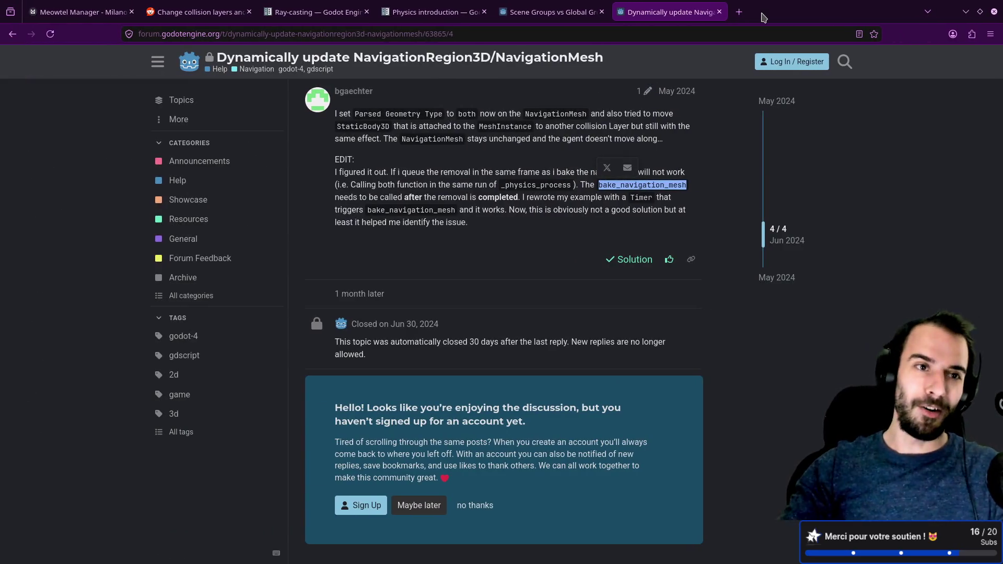
left_click(207, 11)
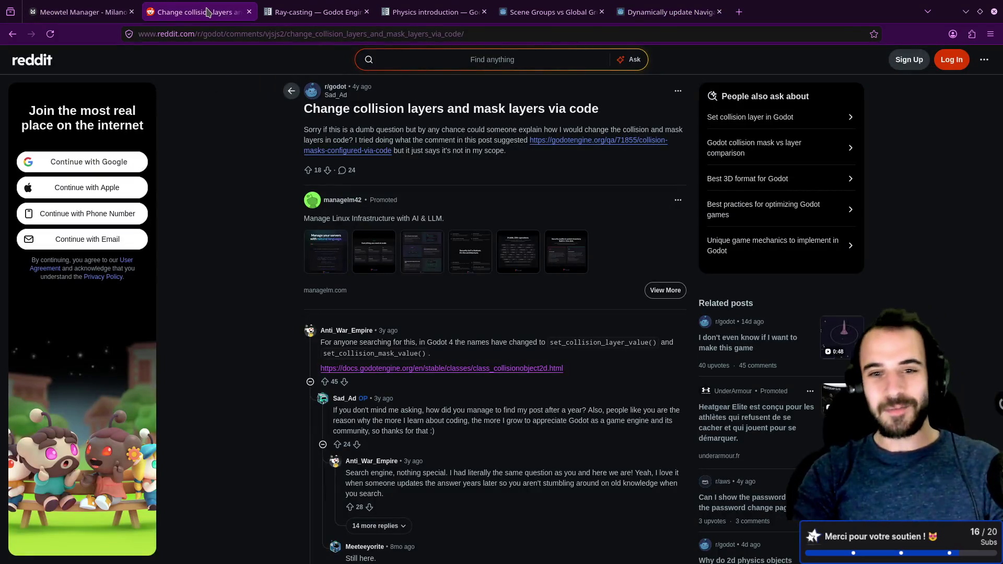
key("ctrl+super+Right")
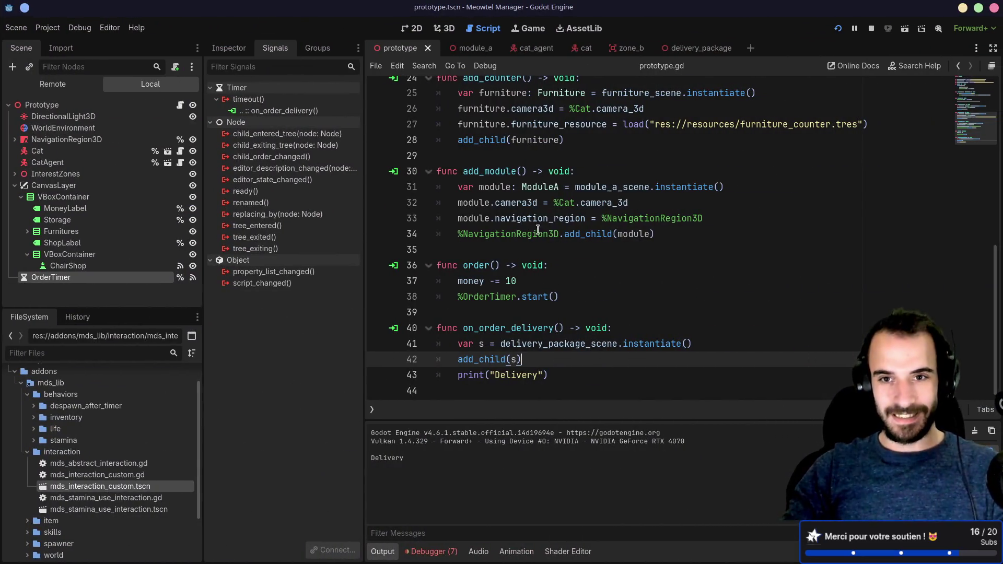
- Declare 'var furniture_amount: int' on a new line 10 below the money setter and save
scroll(529, 230, "up", 8)
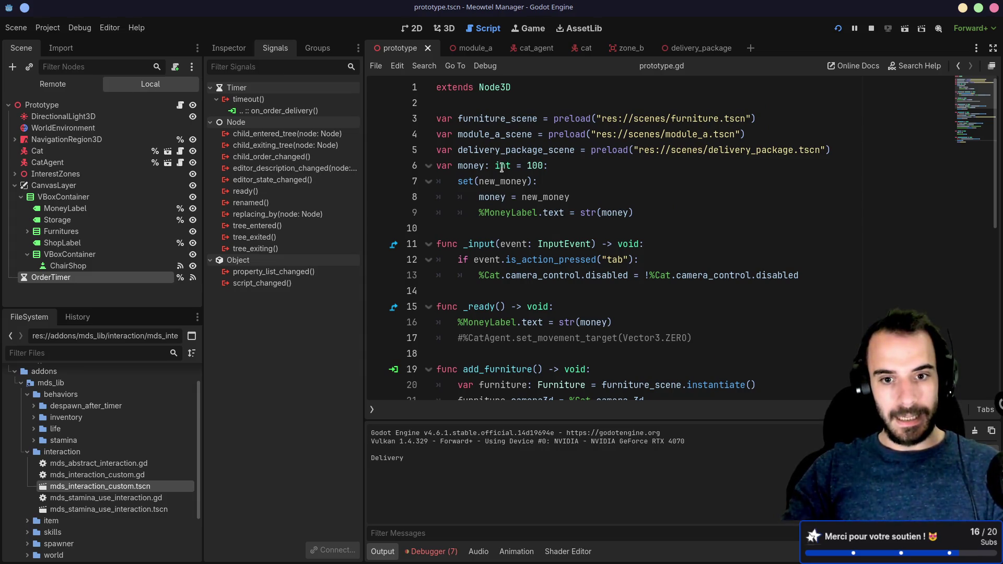
scroll(501, 167, "down", 7)
scroll(503, 168, "down", 1)
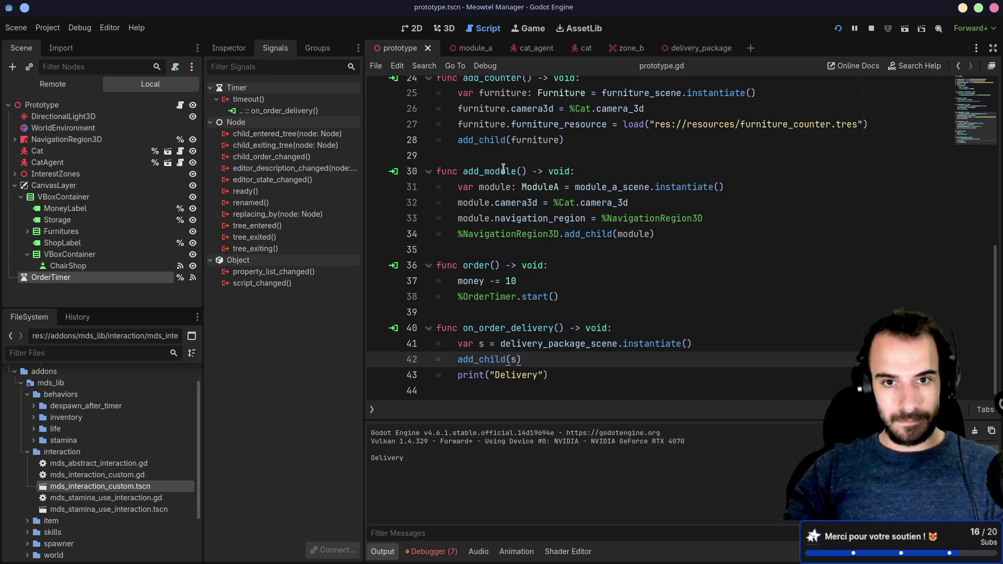
scroll(503, 168, "up", 8)
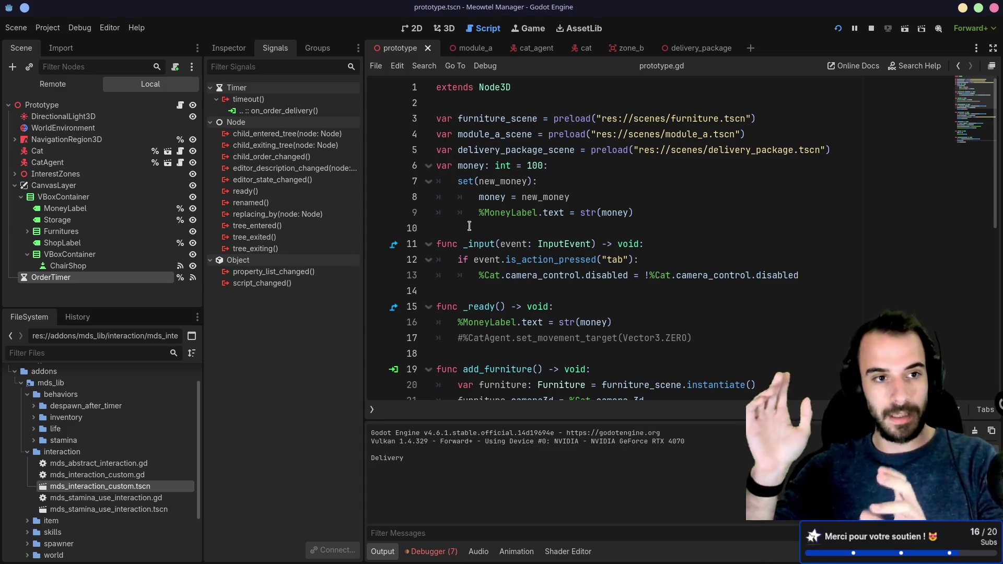
left_click(446, 225)
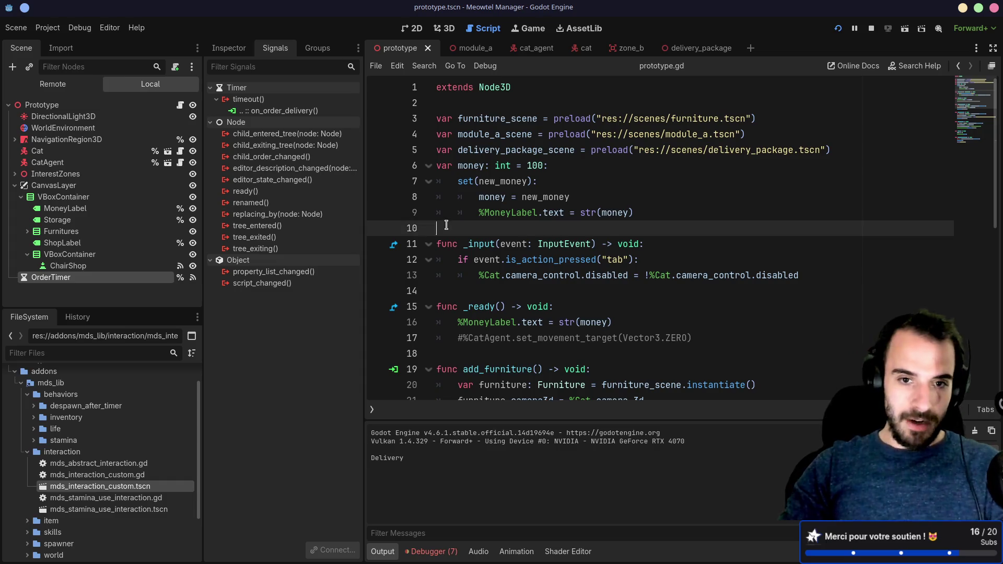
key("Return")
key("Up")
key("Return")
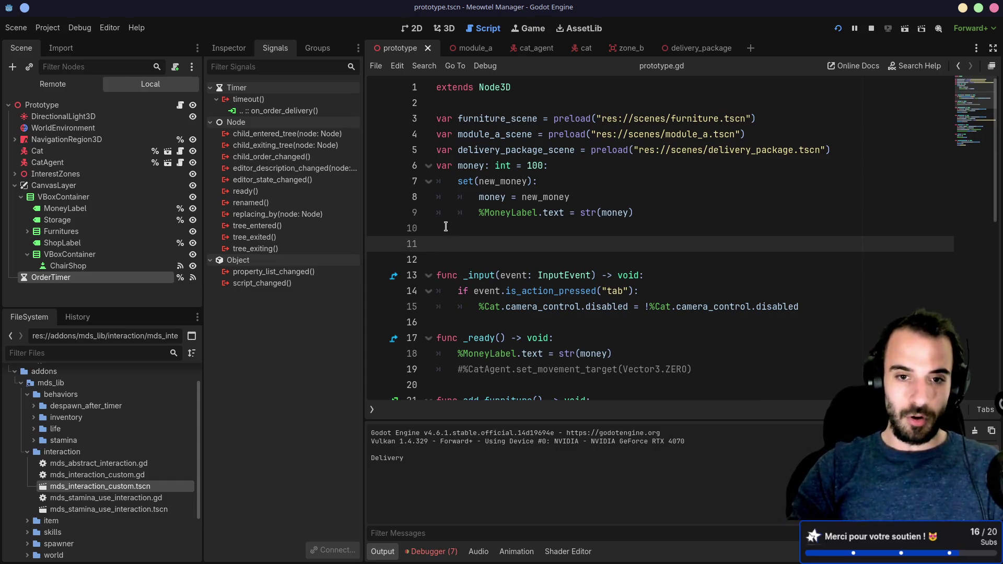
key("Up")
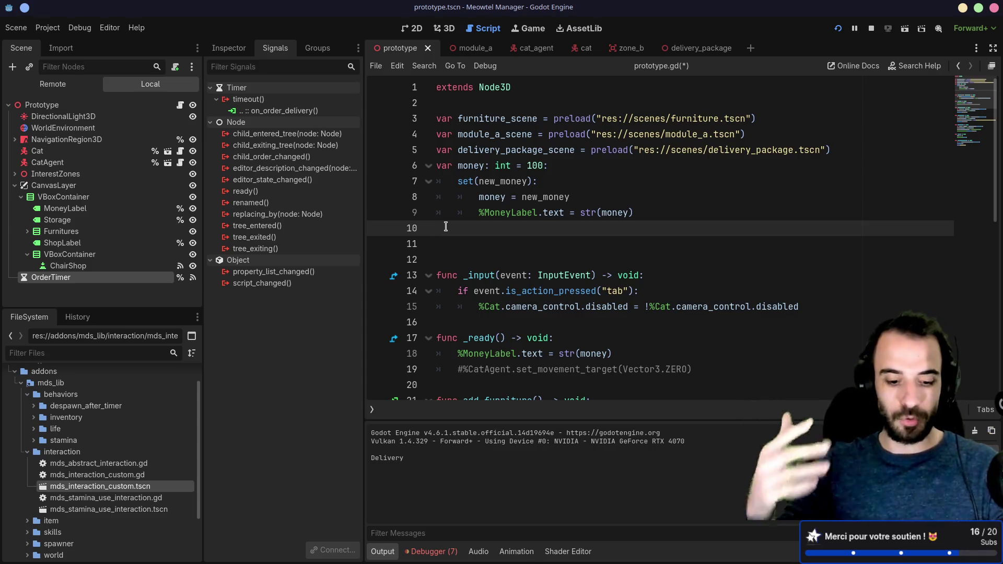
type("var furniture_")
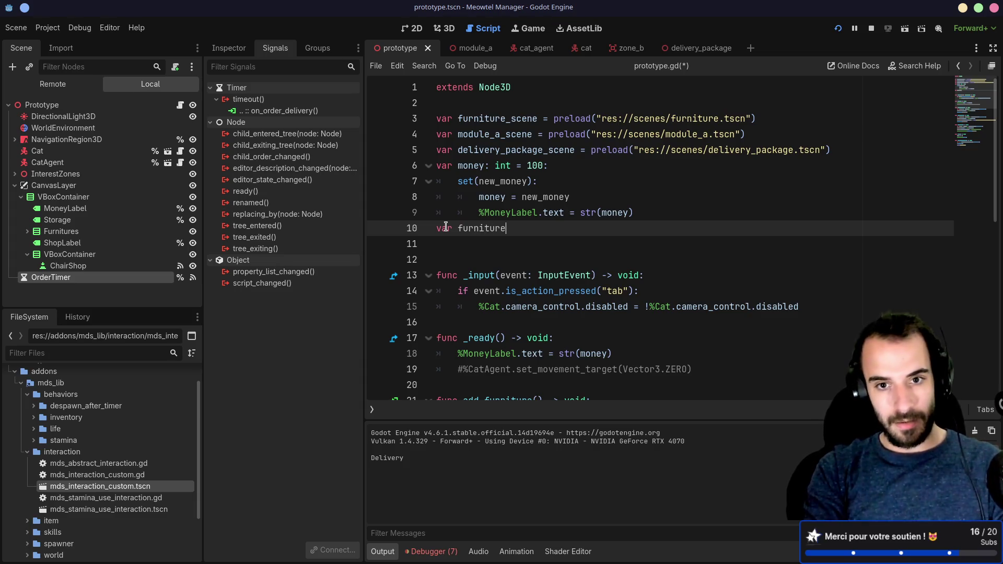
type("amount")
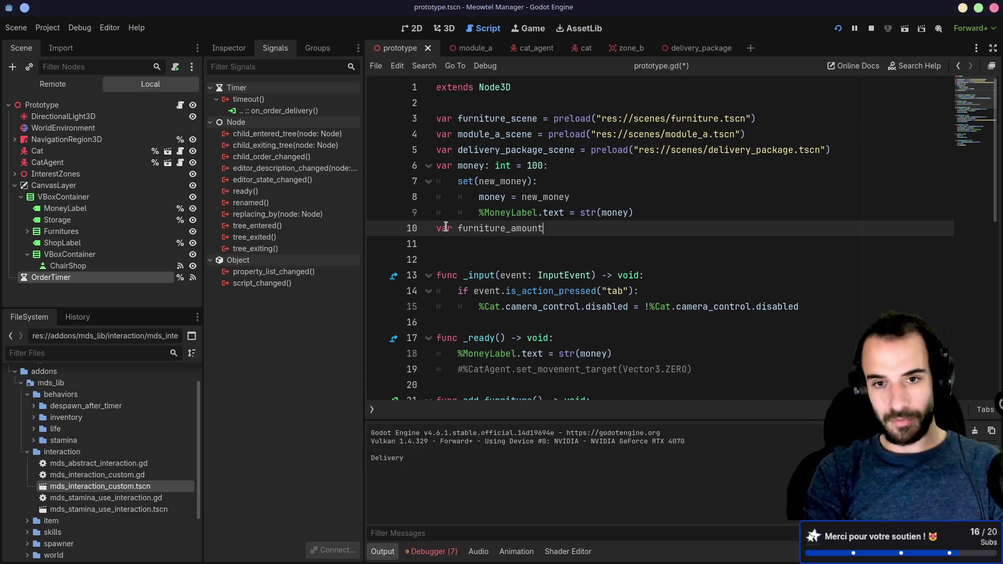
type(": int = 0")
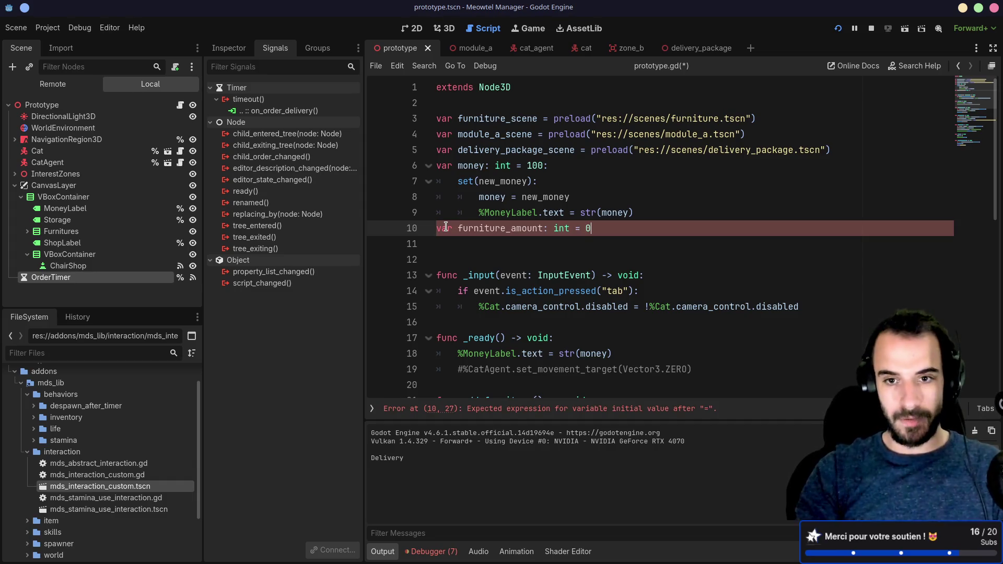
key("ctrl+s")
- Copy the money setter block from lines 7–9 and paste it under the furniture_amount declaration
scroll(563, 228, "down", 4)
scroll(563, 227, "down", 5)
scroll(562, 225, "up", 9)
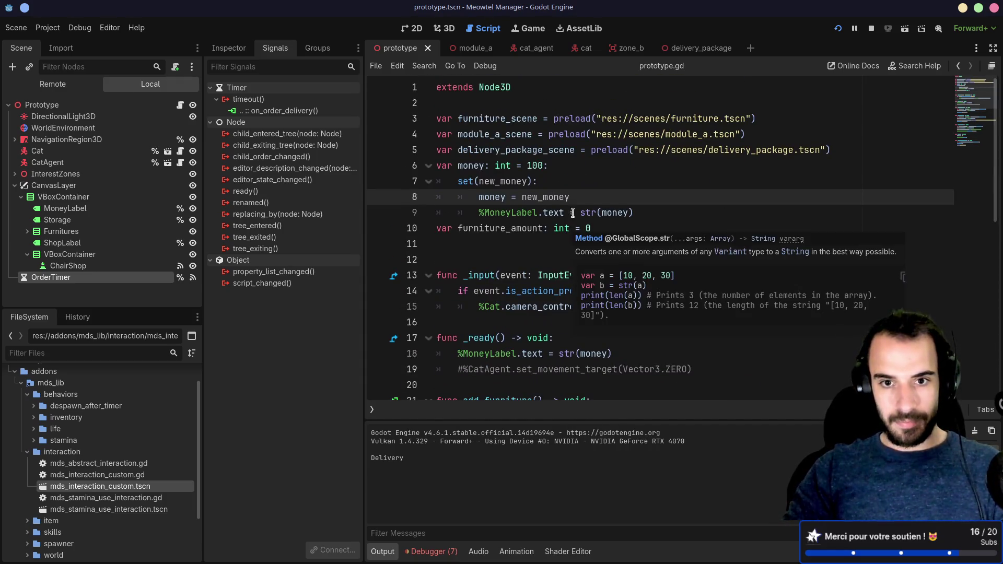
left_click_drag(641, 212, 439, 178)
key("ctrl+c")
left_click(619, 228)
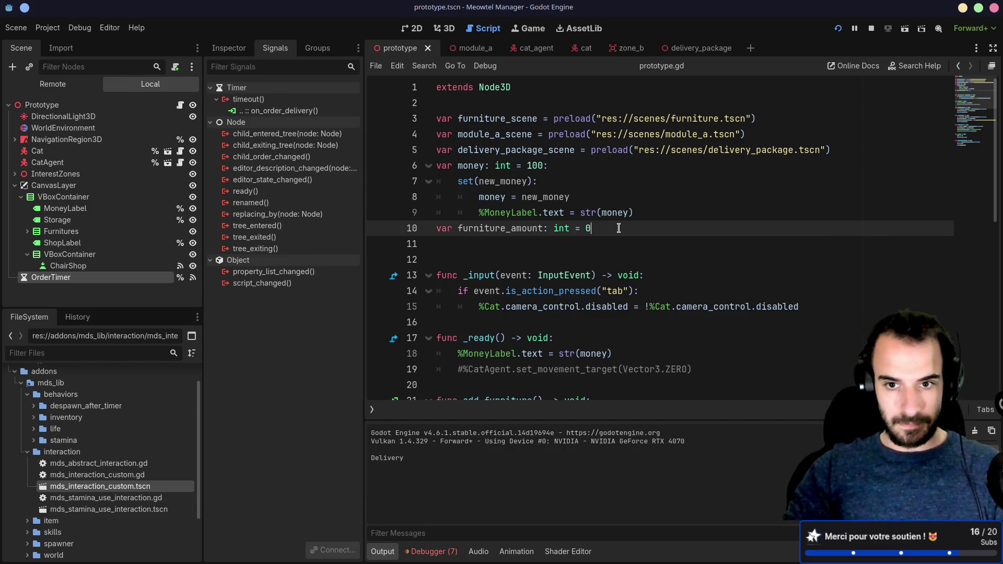
key("Return")
key("ctrl+v")
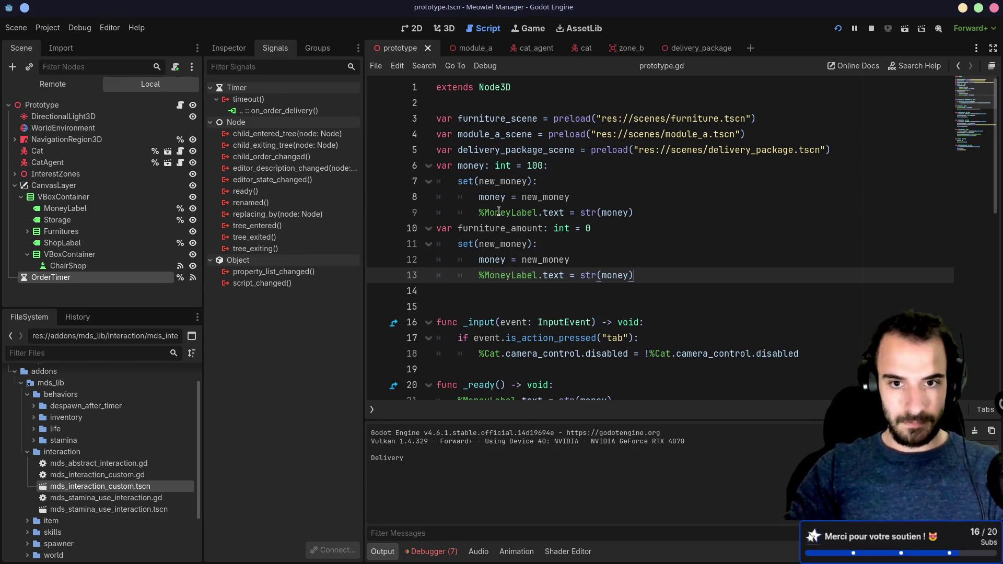
- Duplicate MoneyLabel as FurnitureLabel and change line 13 of the copied setter to use FurnitureLabel
right_click(80, 210)
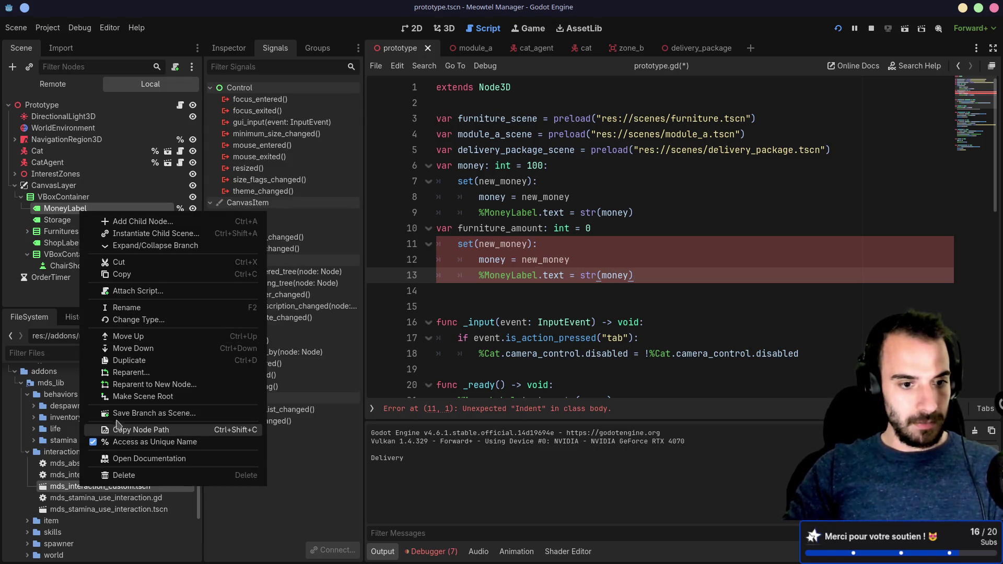
left_click(85, 344)
key("ctrl+d")
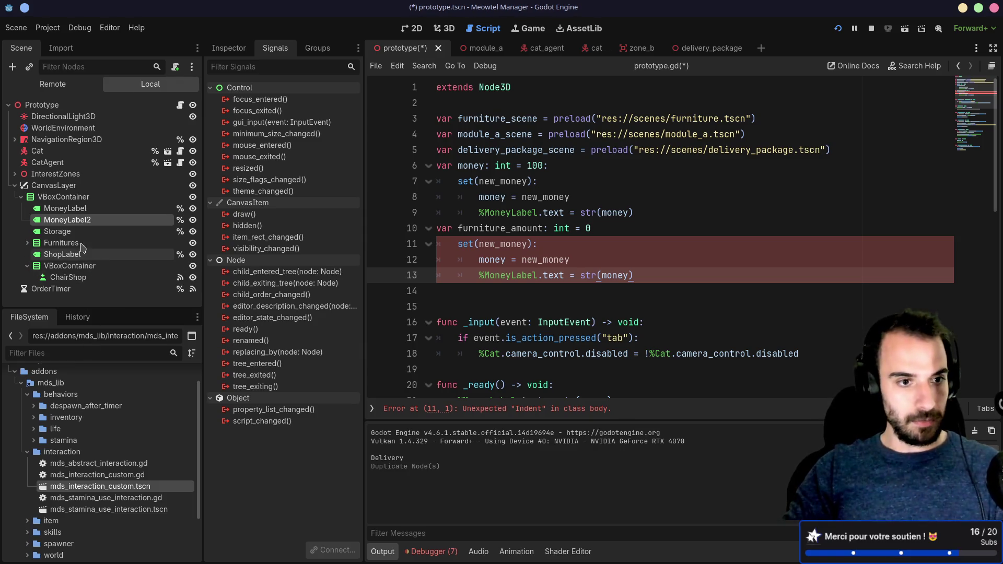
double_click(70, 220)
type("Furnitur")
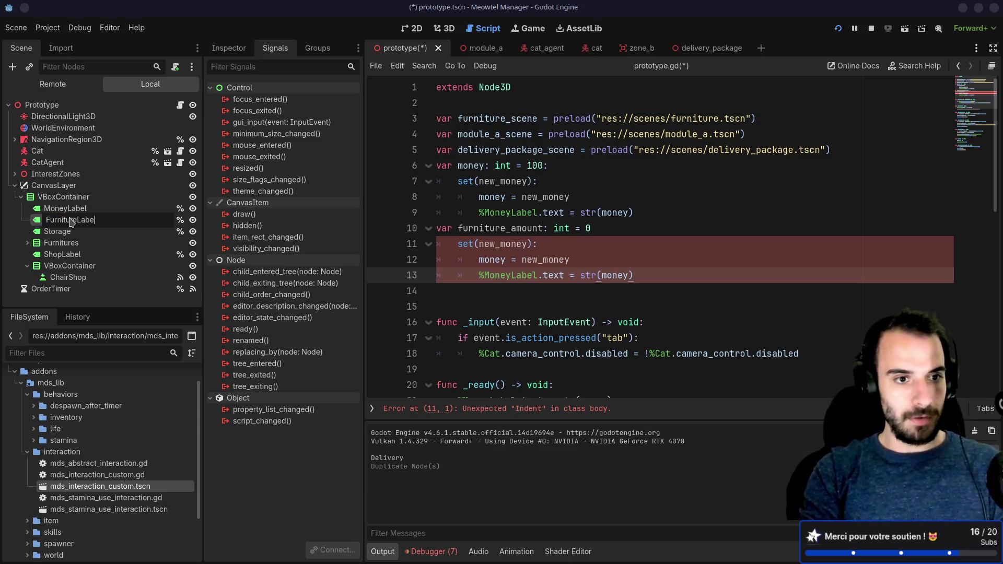
type("el")
key("Return")
double_click(500, 277)
type("FurnitureLabel")
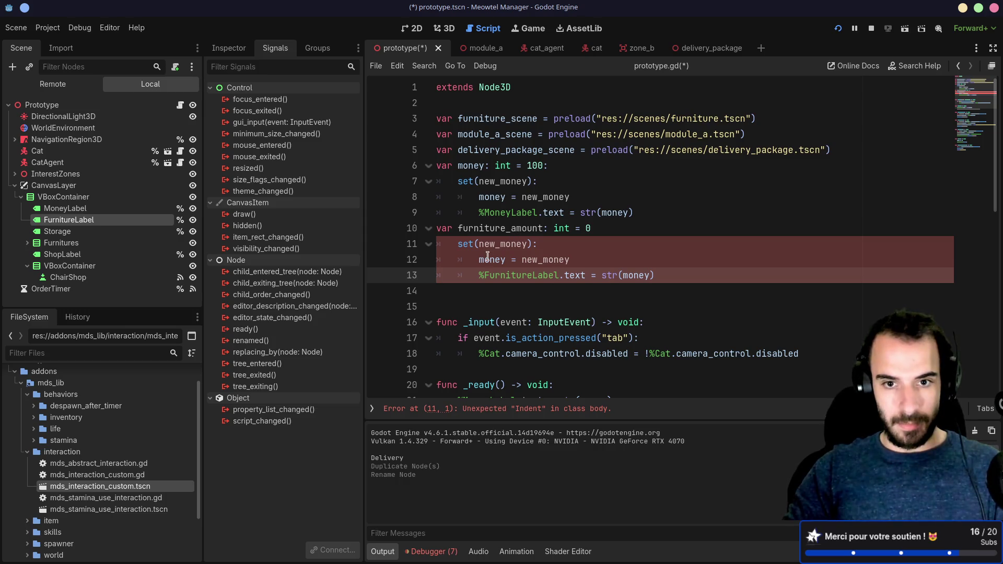
- Rename the copied setter's parameter to new_amount, assign it to furniture_amount, and add the missing colon
double_click(486, 229)
key("ctrl+c")
double_click(494, 260)
key("ctrl+v")
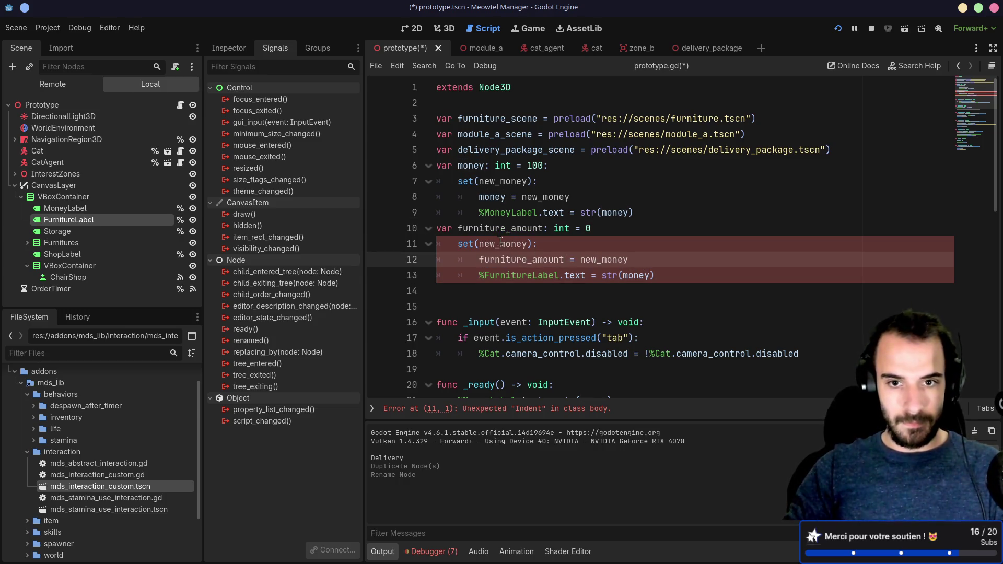
double_click(500, 242)
type("new_amount")
double_click(609, 260)
type("new_amount")
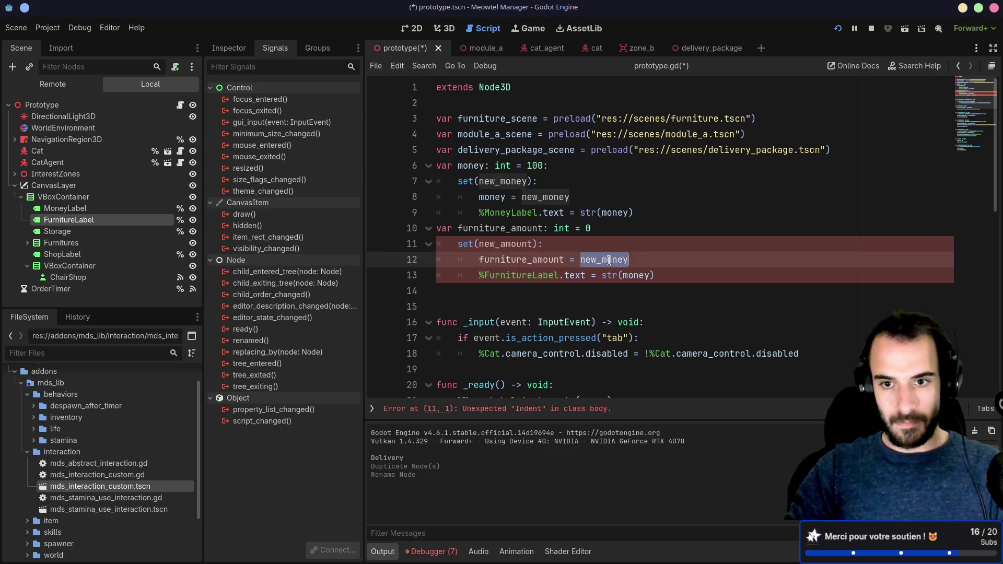
double_click(636, 276)
type("new_amount")
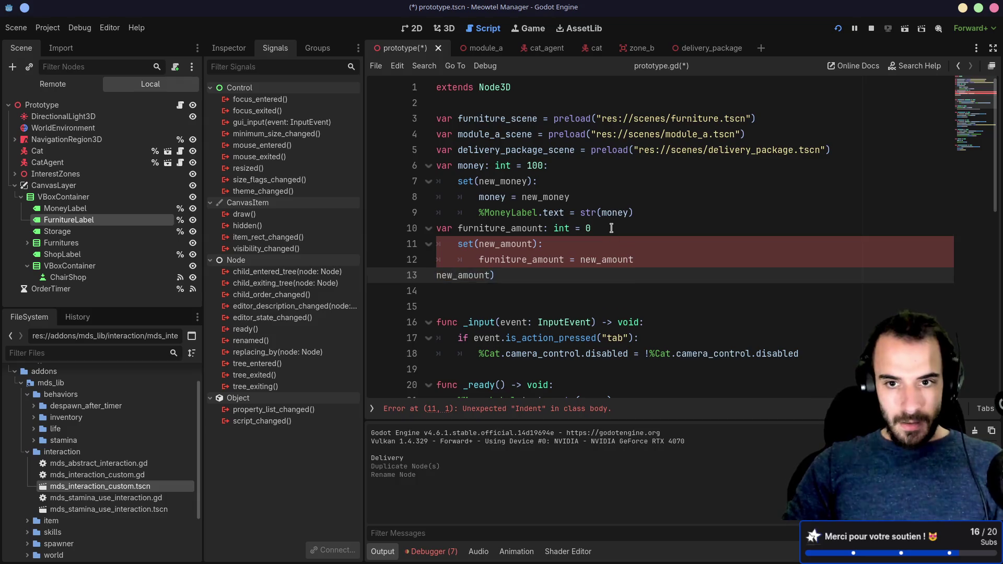
left_click(611, 229)
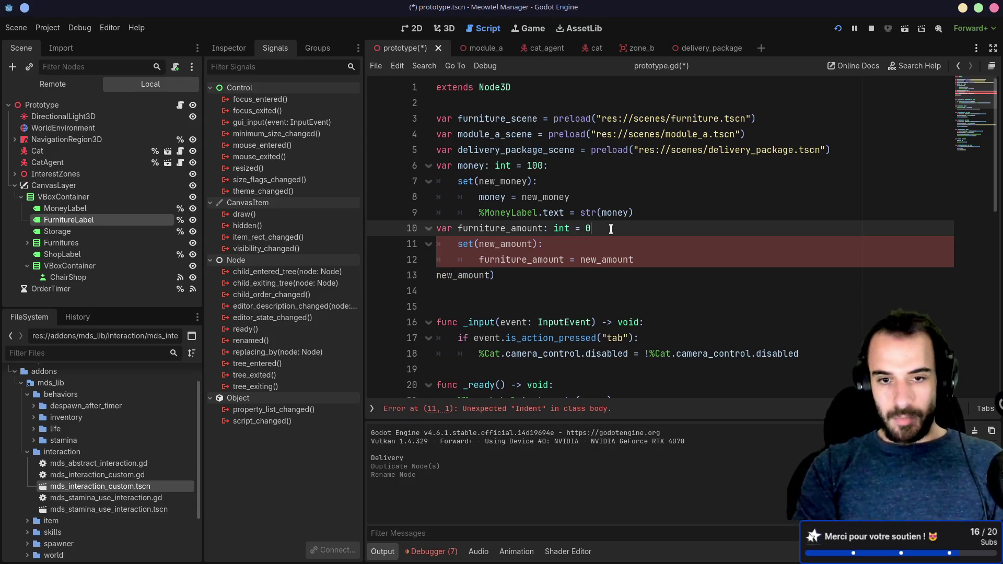
left_click(602, 292)
key("ctrl+z")
key("ctrl+z")
key("ctrl+z")
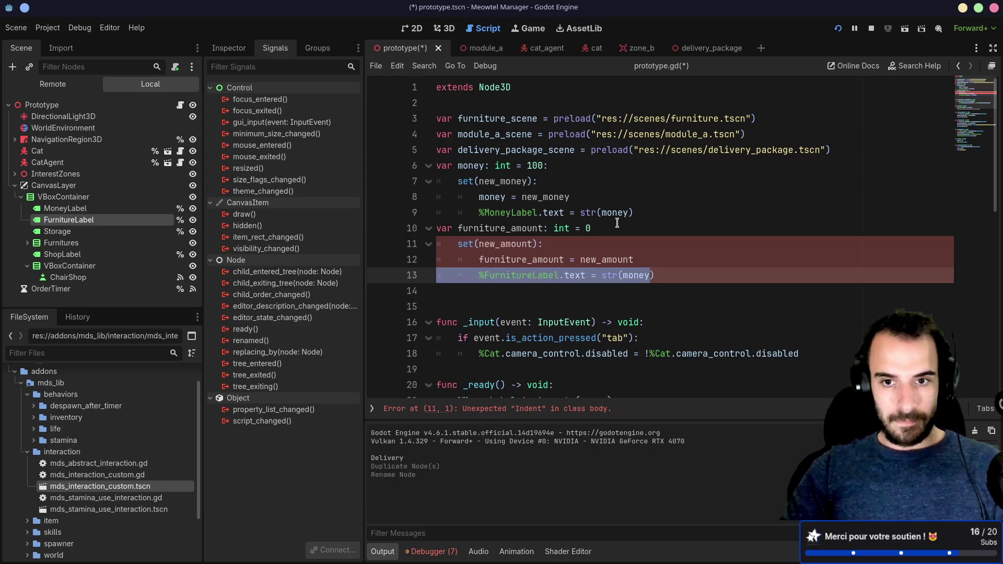
type(":")
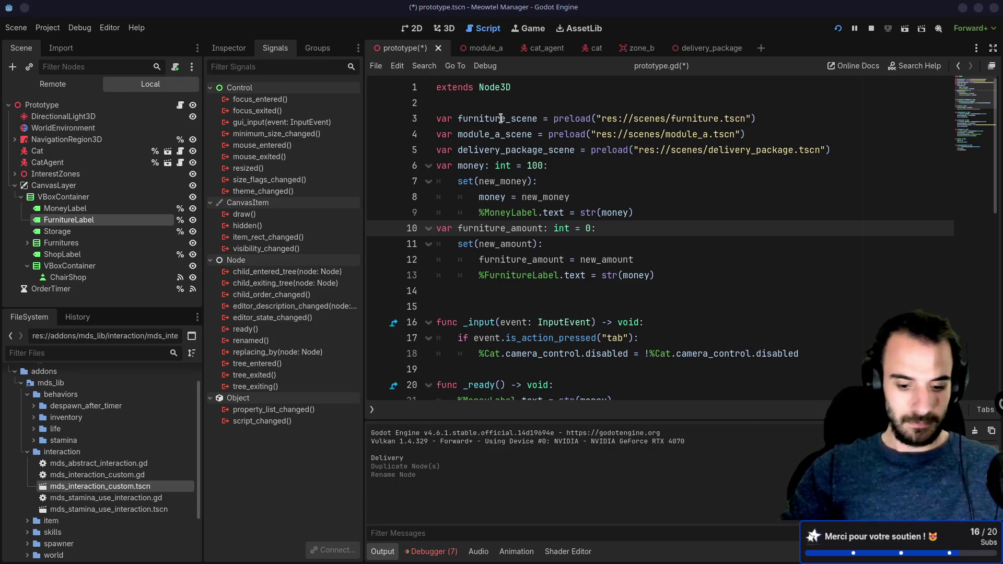
- Search Google for 'Logitech Precision Gamepad' in a new Firefox tab
key("alt+Tab")
key("ctrl+t")
type("Logitech Precision Gamepad")
key("Return")
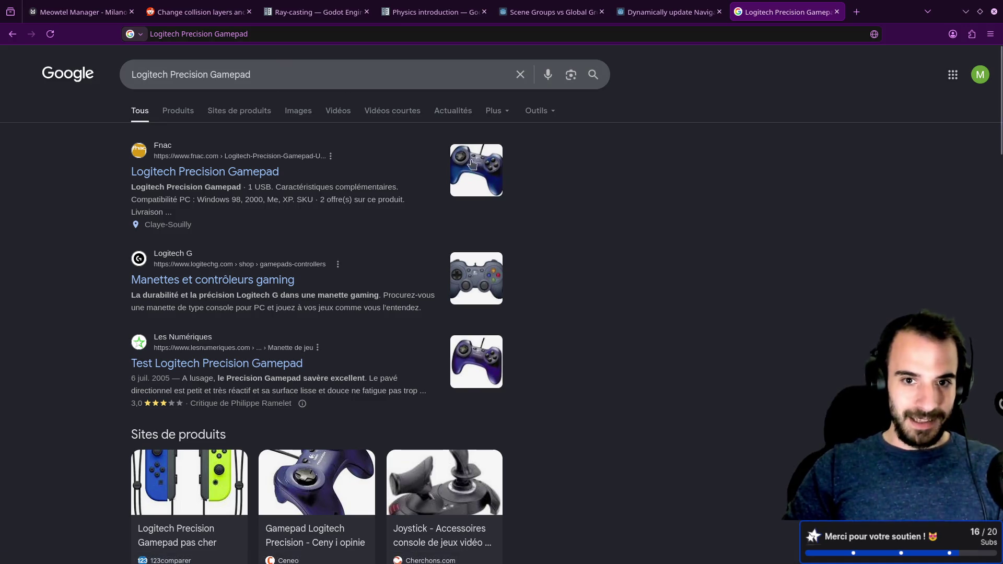
- Browse the shopping results for the Logitech Precision Gamepad
left_click(179, 112)
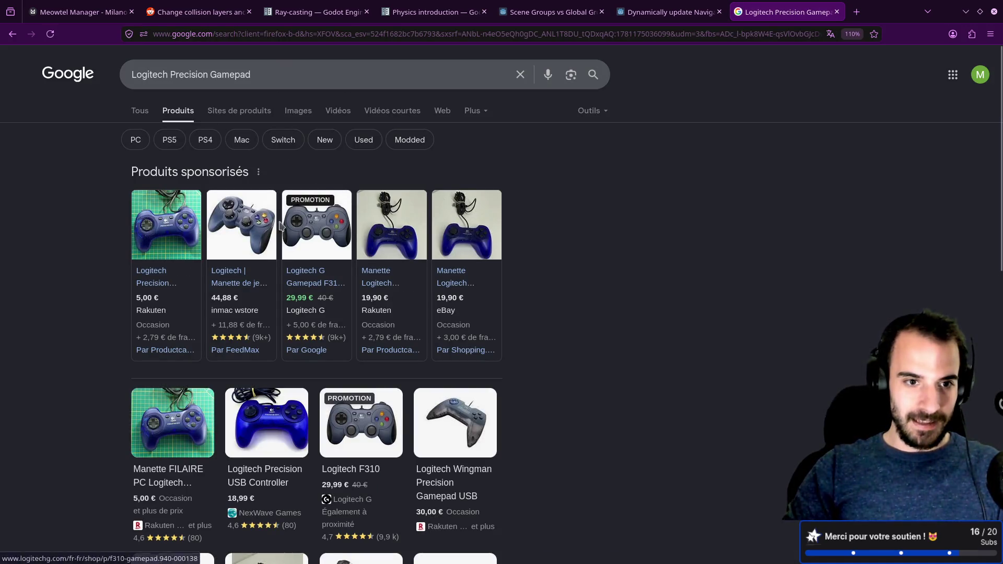
mouse_move(172, 229)
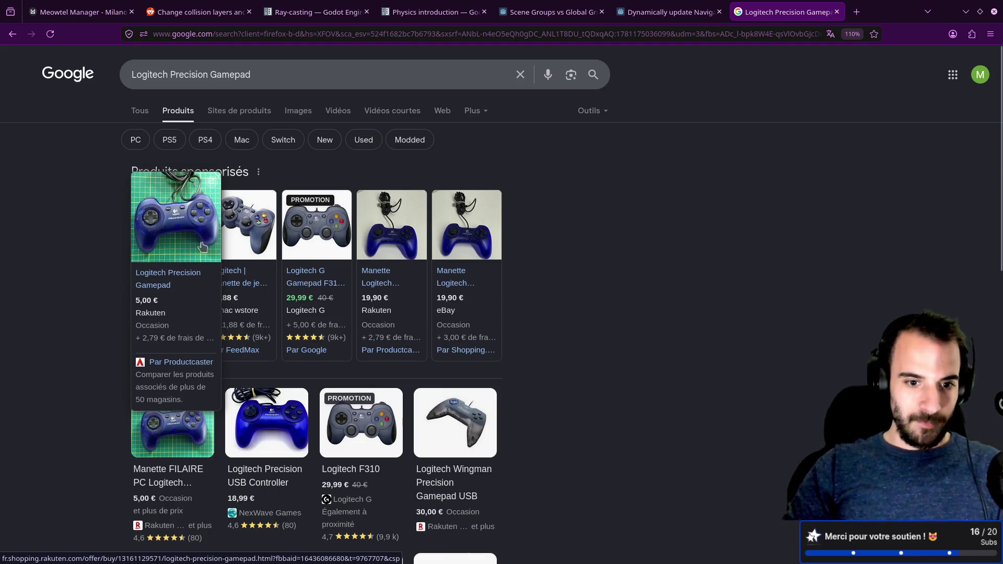
mouse_move(229, 254)
mouse_move(423, 248)
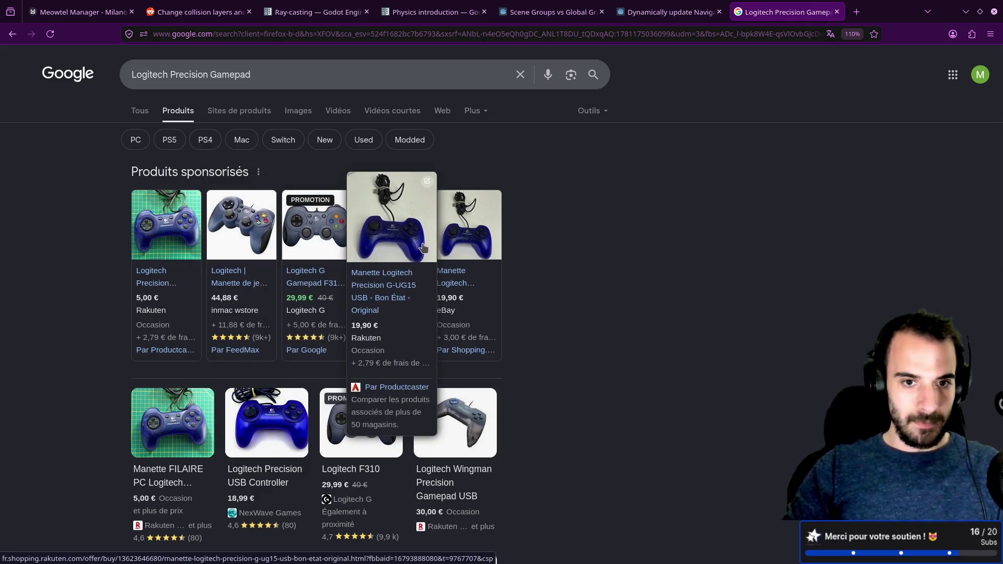
scroll(424, 248, "down", 4)
scroll(424, 247, "down", 5)
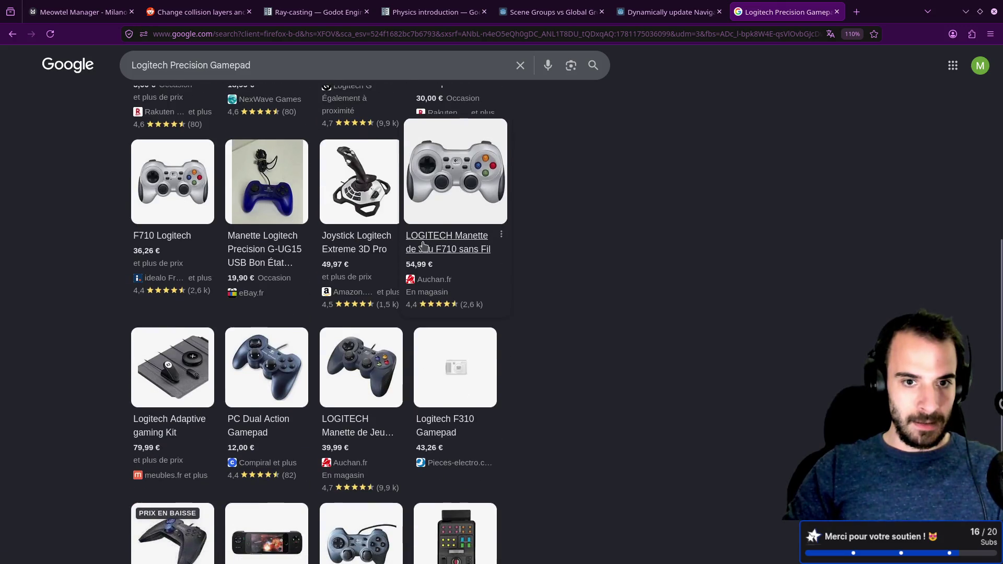
scroll(423, 248, "up", 4)
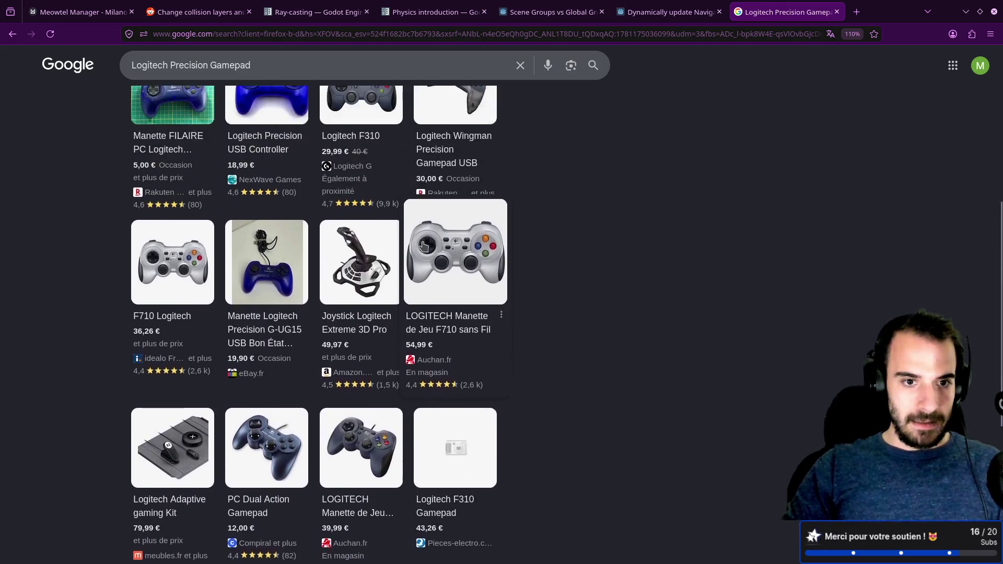
mouse_move(263, 391)
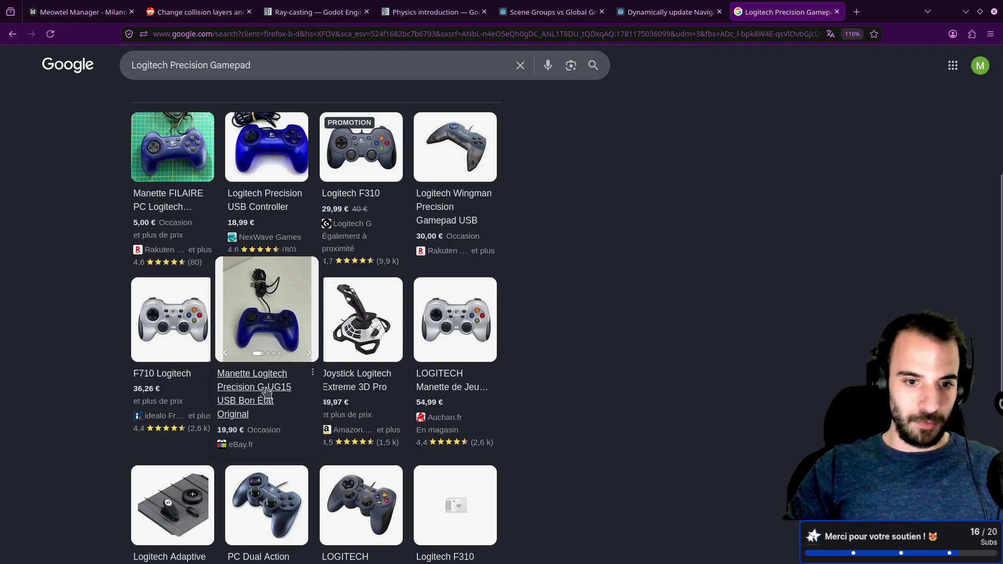
scroll(333, 319, "up", 1)
- Search 'logitech precision g ug15 release date' and block the site's location request
key("alt+Left")
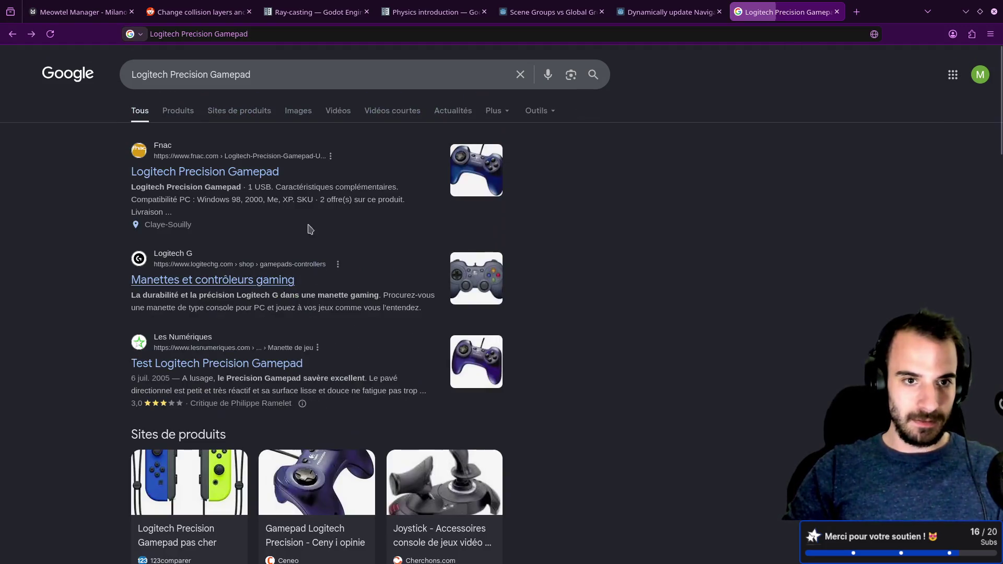
left_click(296, 69)
type("ug1")
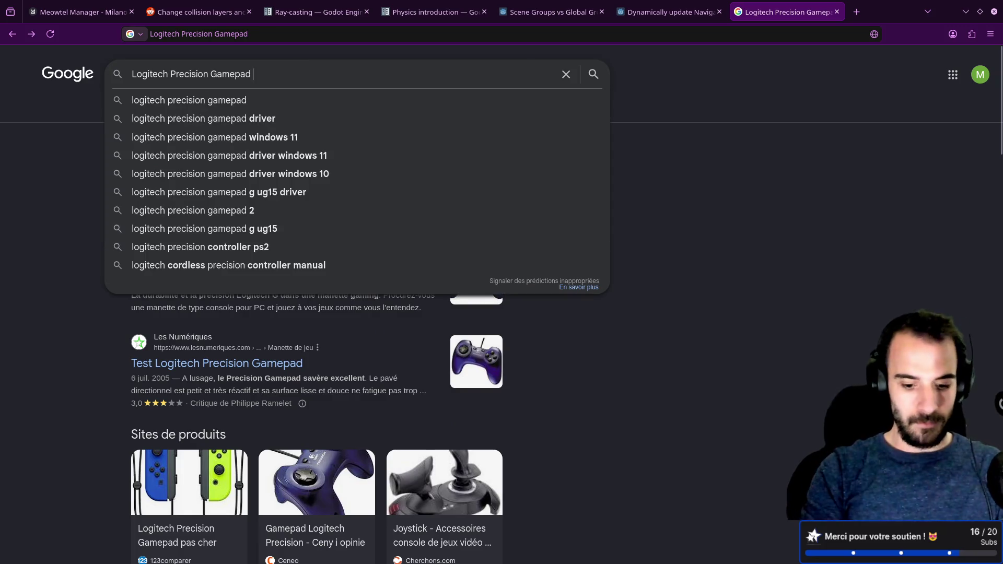
type("5")
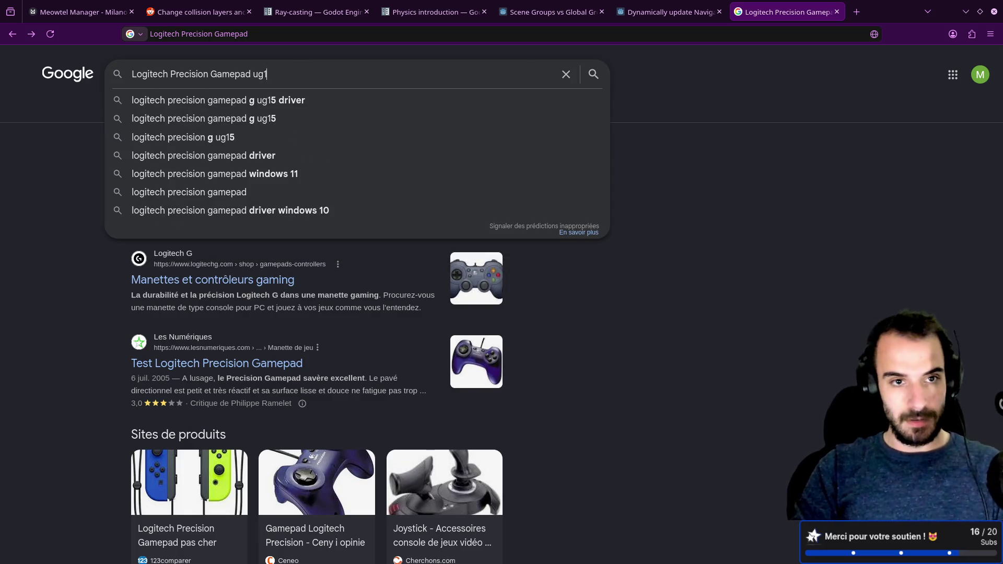
key("Down")
key("Down")
key("Down")
type("release date")
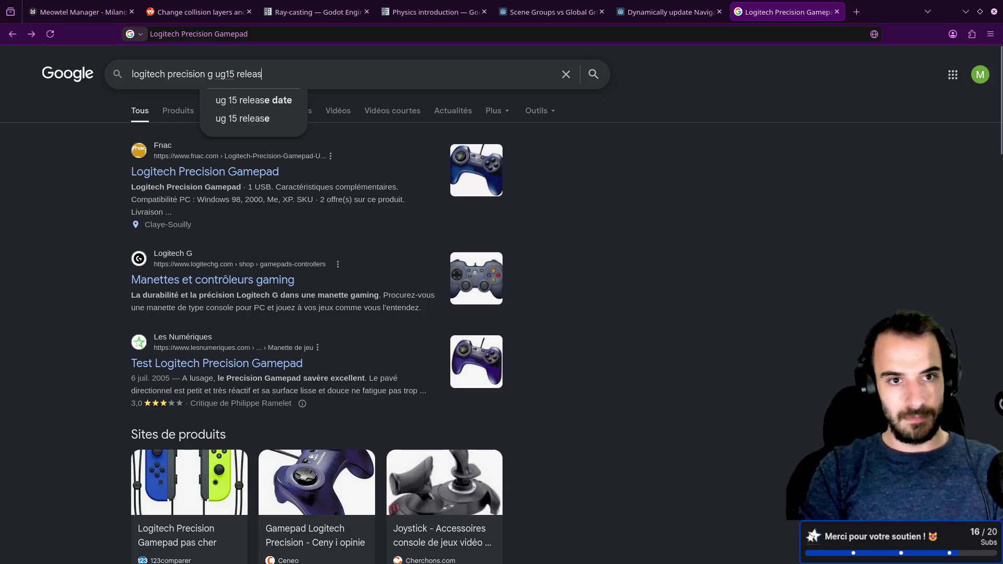
key("Return")
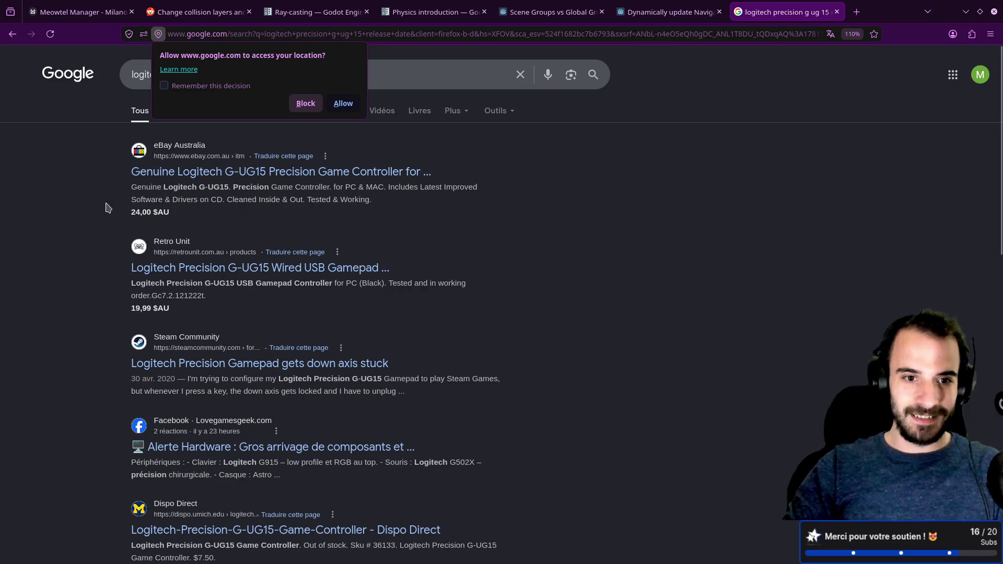
left_click(306, 102)
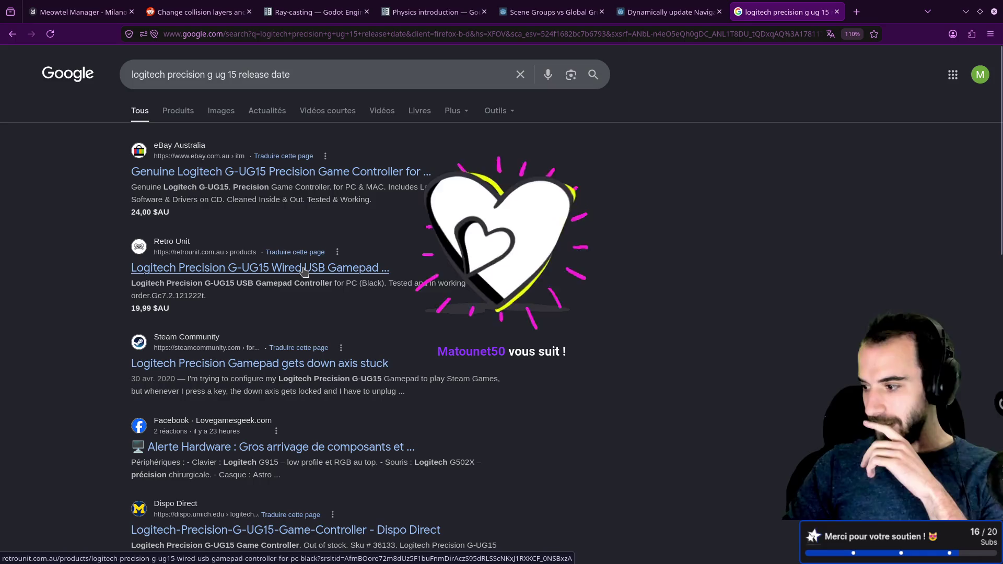
scroll(305, 270, "down", 7)
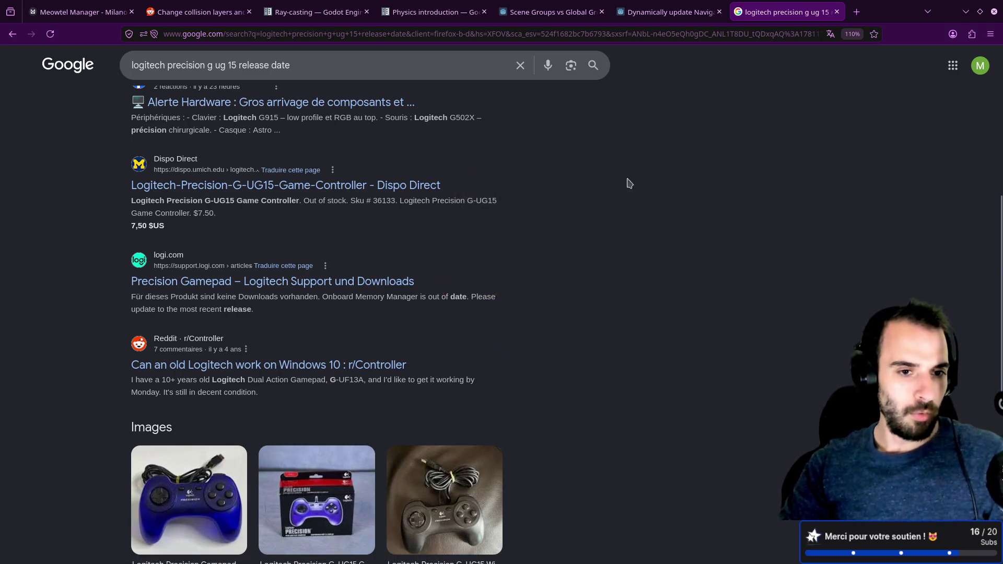
- Close the Logitech search and navigation-update tabs, leaving the Scene Groups vs Global Groups thread
left_click(837, 12)
left_click(719, 12)
left_click(585, 12)
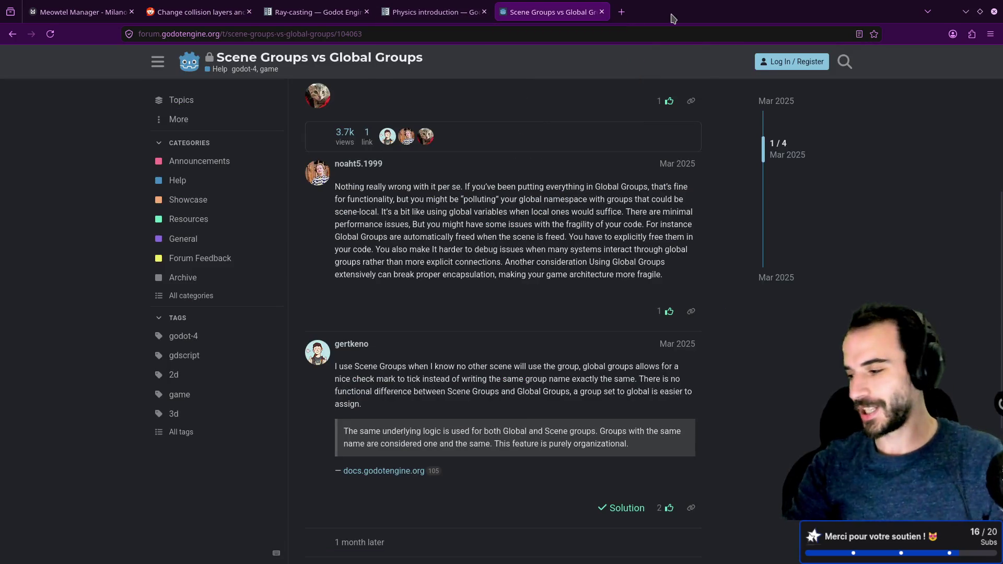
- Switch from the forum thread back to prototype.gd in the Godot editor with super+Right
key("super+Right")
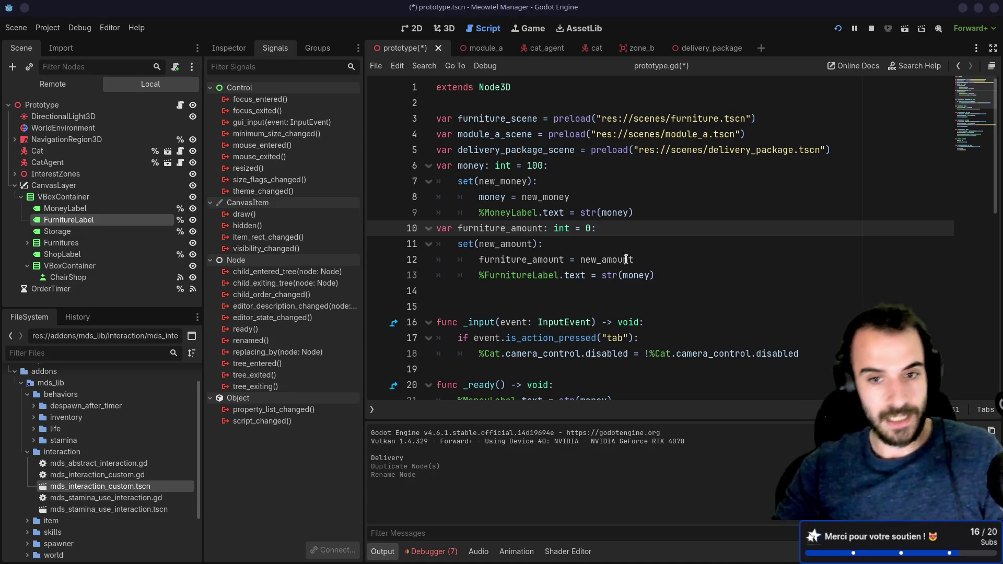
- Delete the extra blank line after the furniture_amount setter and save prototype.gd
left_click(566, 249)
left_click(573, 298)
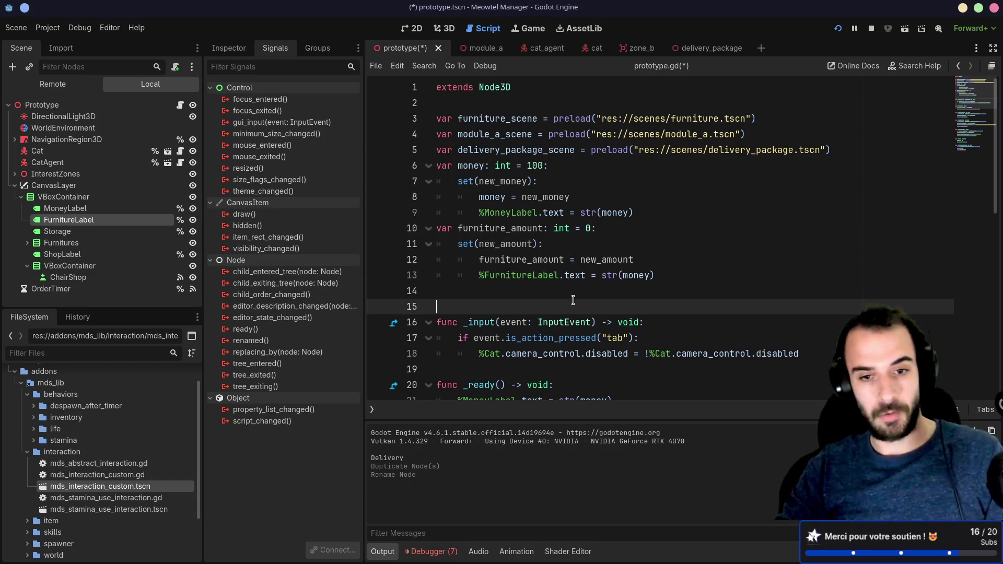
left_click(509, 292)
key("BackSpace")
key("ctrl+s")
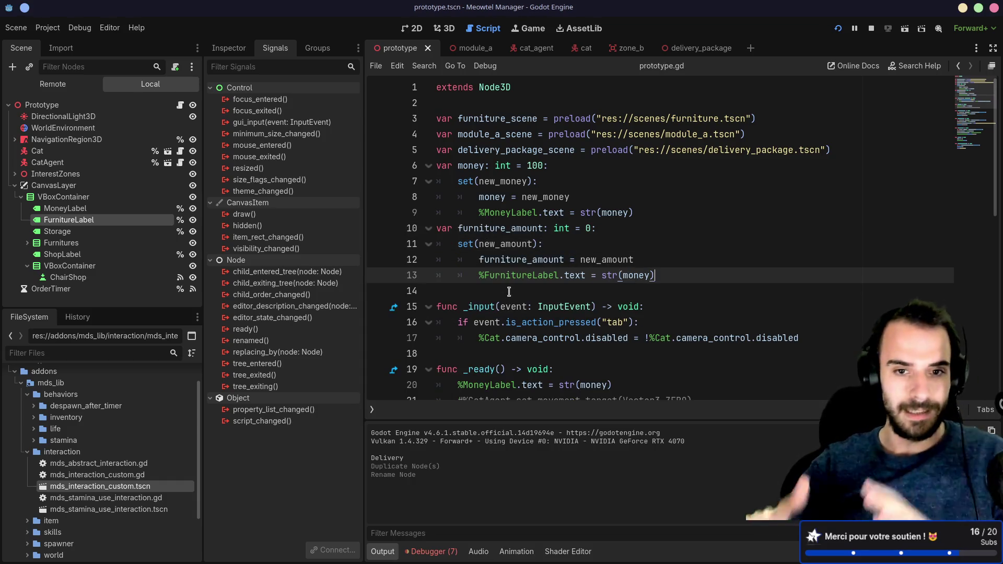
- Add an unindented blank line between the money setter and the furniture_amount declaration
left_click(678, 216)
key("Return")
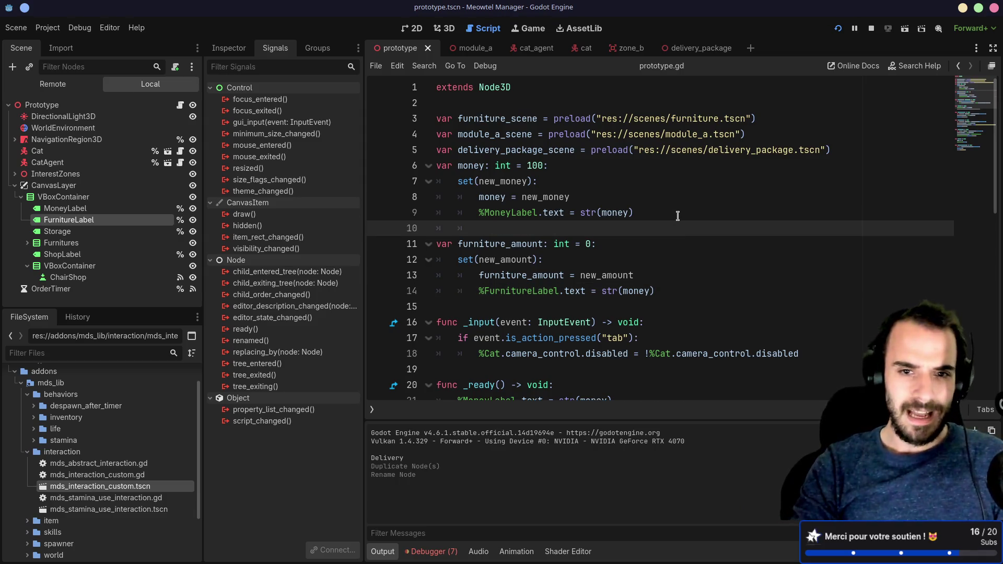
key("BackSpace")
key("BackSpace")
- Review the MoneyLabel update in _ready and the furniture_amount setter lines
left_click(586, 198)
scroll(554, 261, "down", 3)
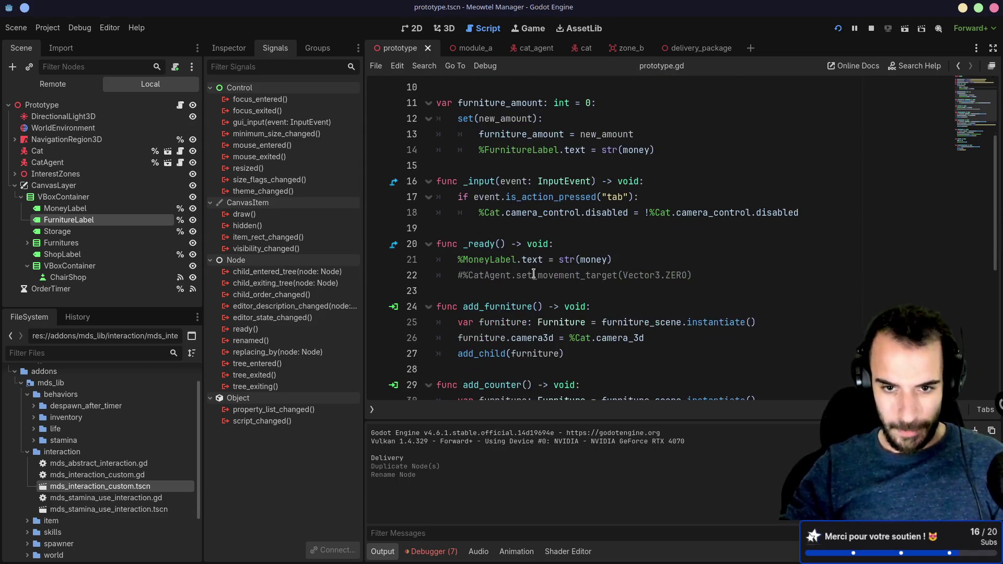
left_click(522, 259)
scroll(512, 286, "up", 3)
left_click(521, 281)
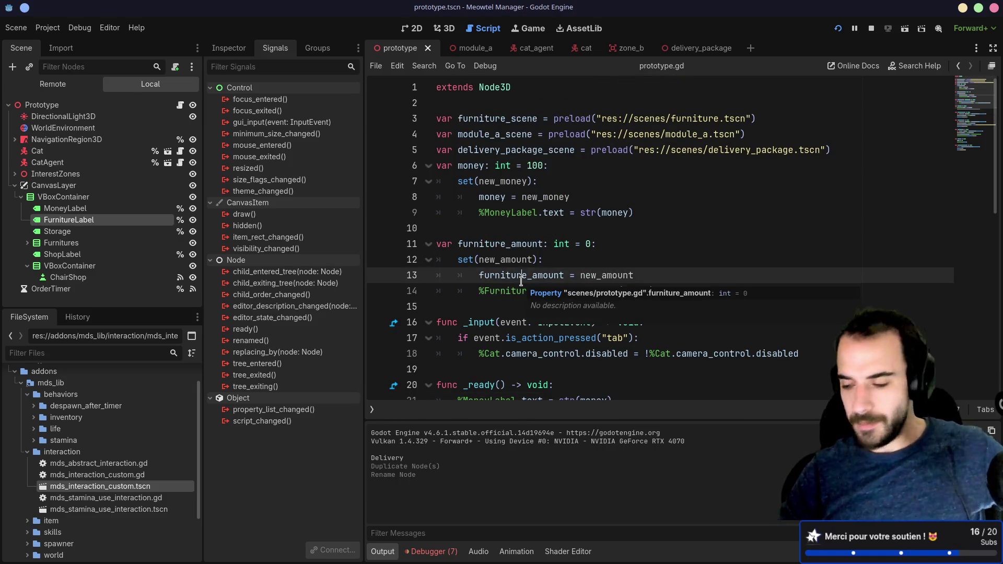
left_click(539, 218)
left_click(546, 280)
key("Down")
key("Down")
scroll(566, 282, "down", 1)
scroll(566, 282, "down", 5)
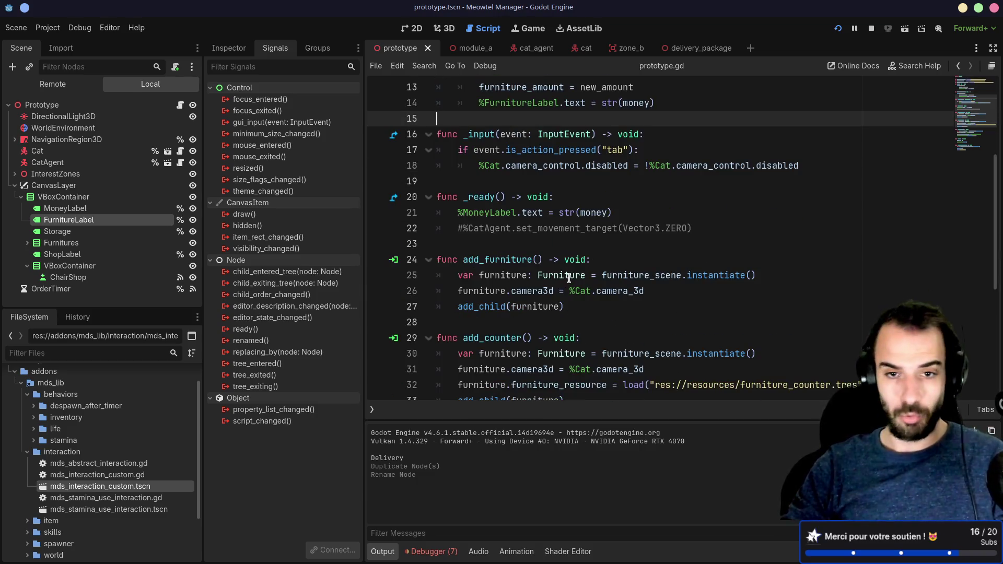
key("alt+Tab")
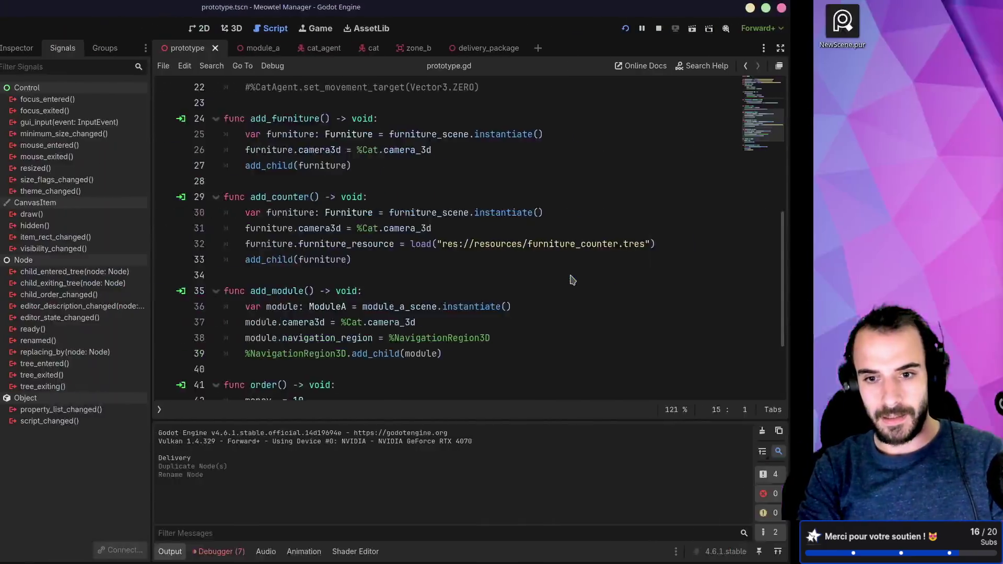
key("alt+Tab")
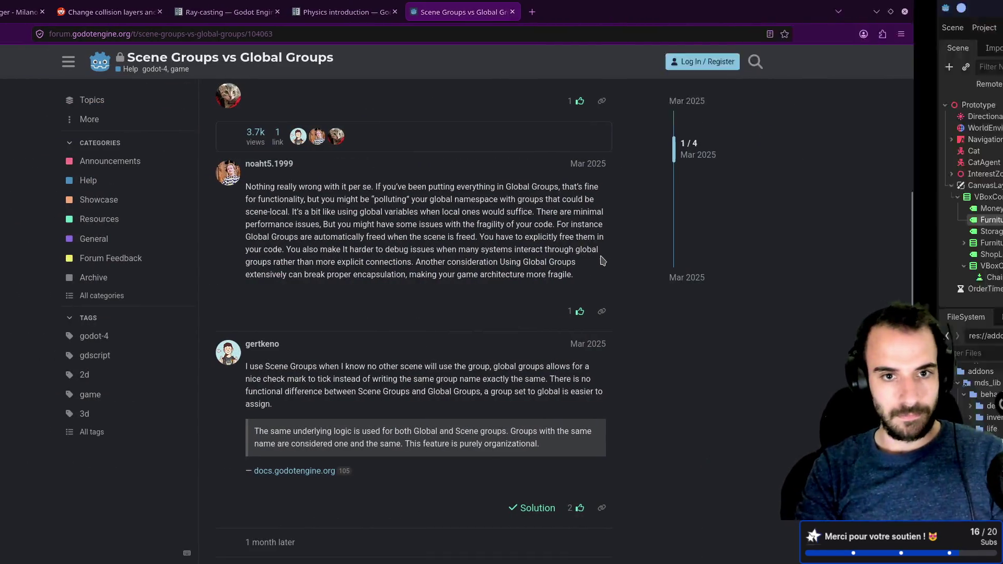
scroll(658, 244, "down", 1)
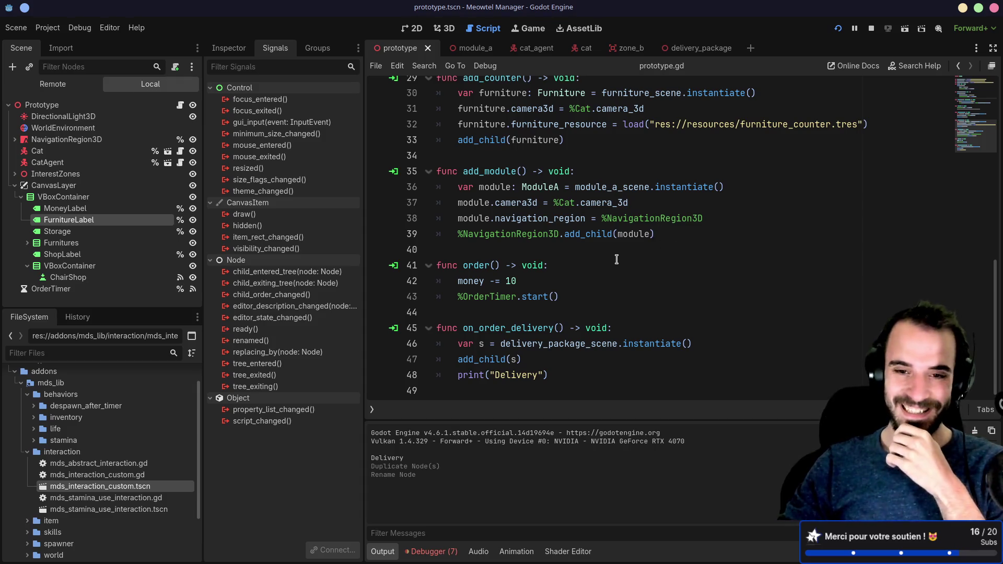
- Select the FurnitureLabel node and focus its empty Text property in the Inspector
scroll(618, 259, "up", 7)
scroll(617, 259, "up", 2)
scroll(619, 282, "down", 3)
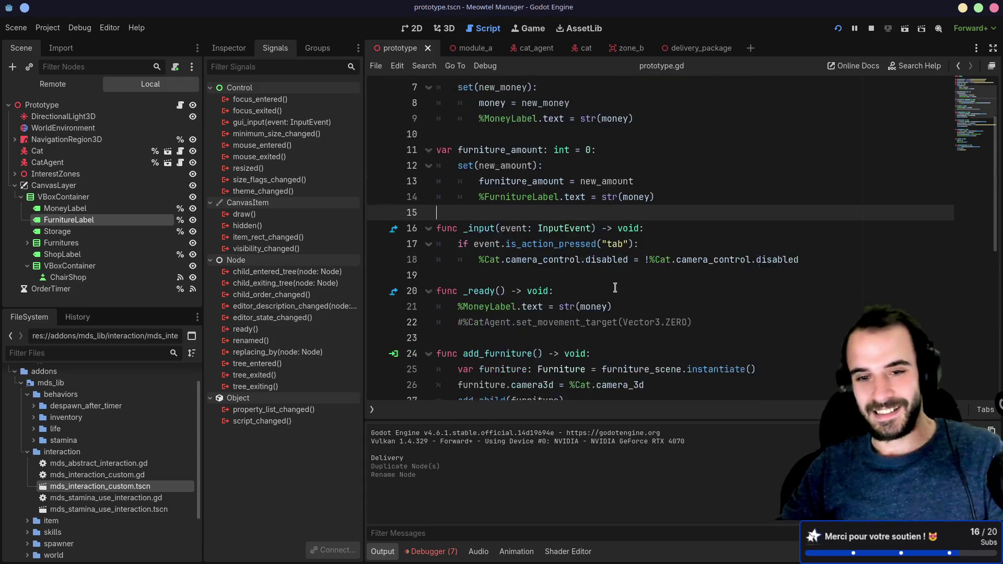
left_click(463, 276)
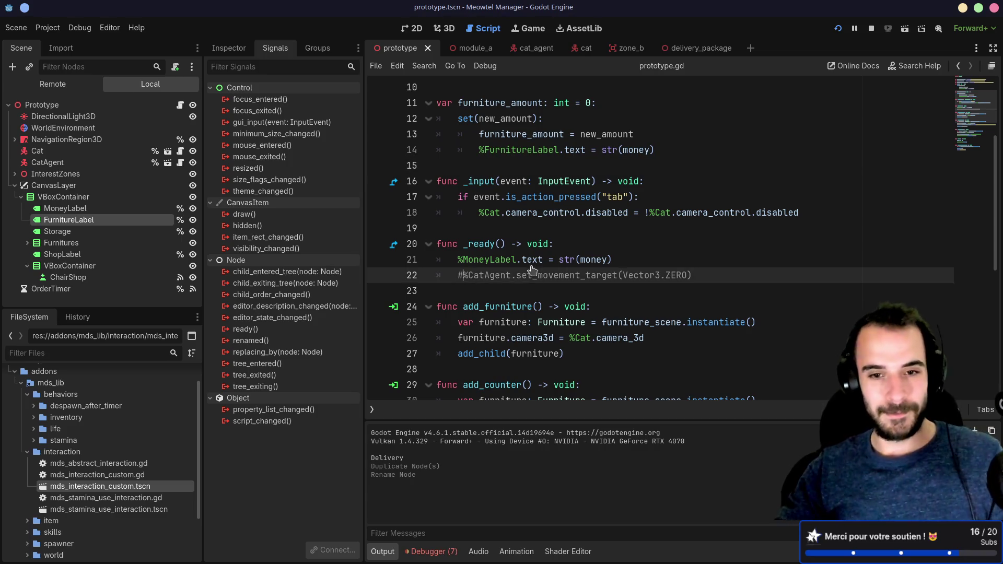
scroll(546, 230, "down", 7)
scroll(559, 227, "up", 10)
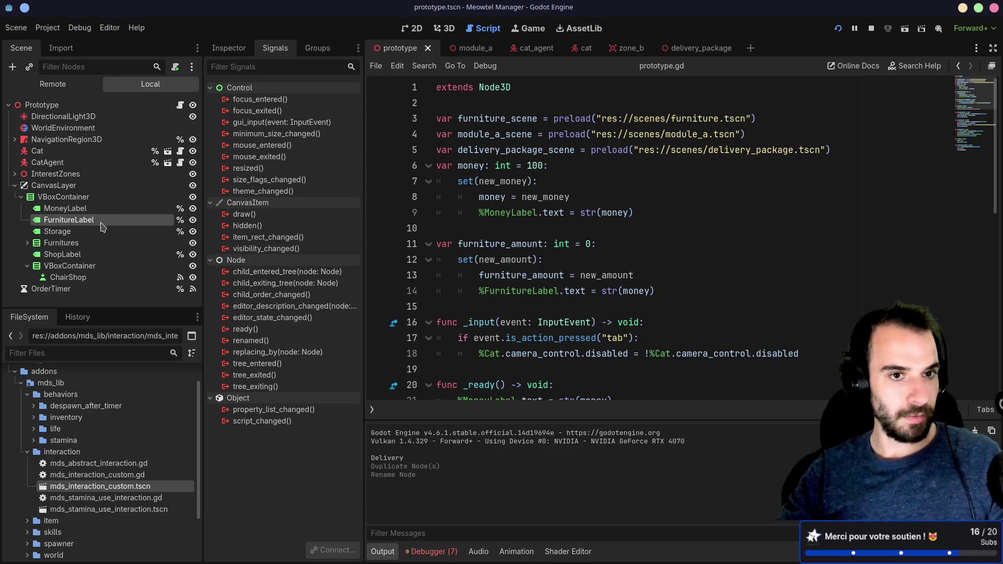
left_click(235, 48)
left_click(228, 165)
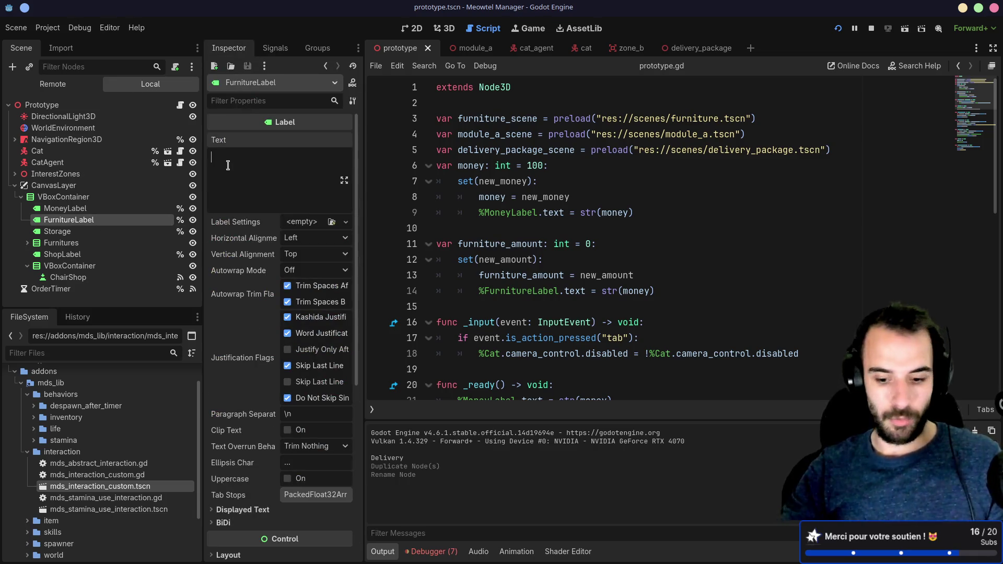
- Set FurnitureLabel's text to 0
type("0")
left_click(600, 228)
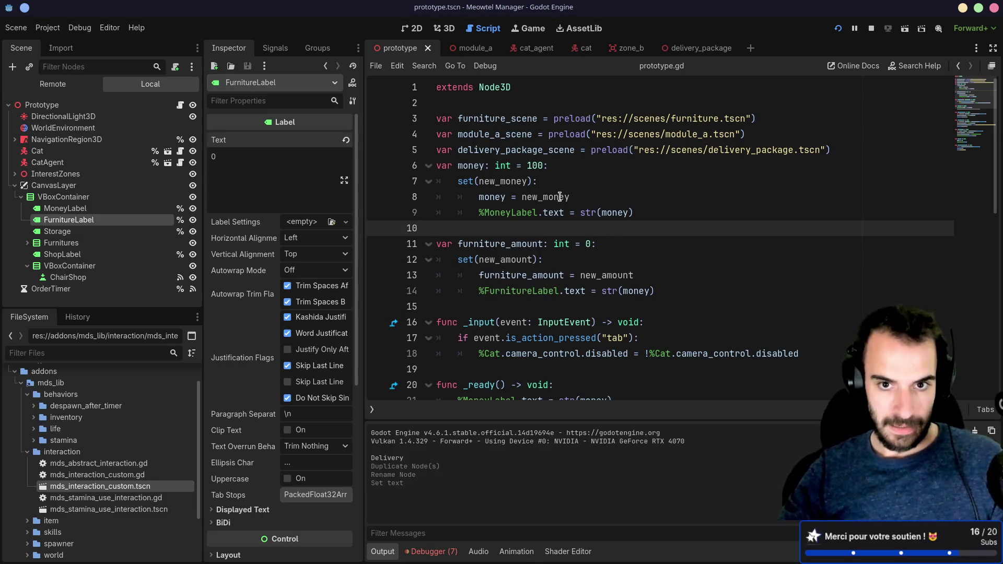
scroll(496, 241, "down", 7)
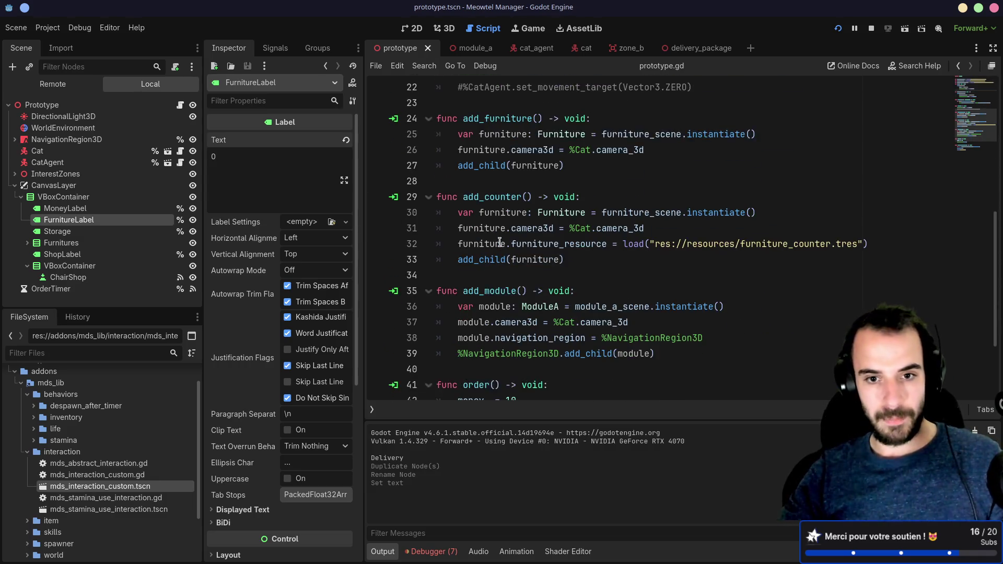
scroll(500, 243, "down", 1)
- Locate the add_furniture function and start a new first line in its body
double_click(492, 150)
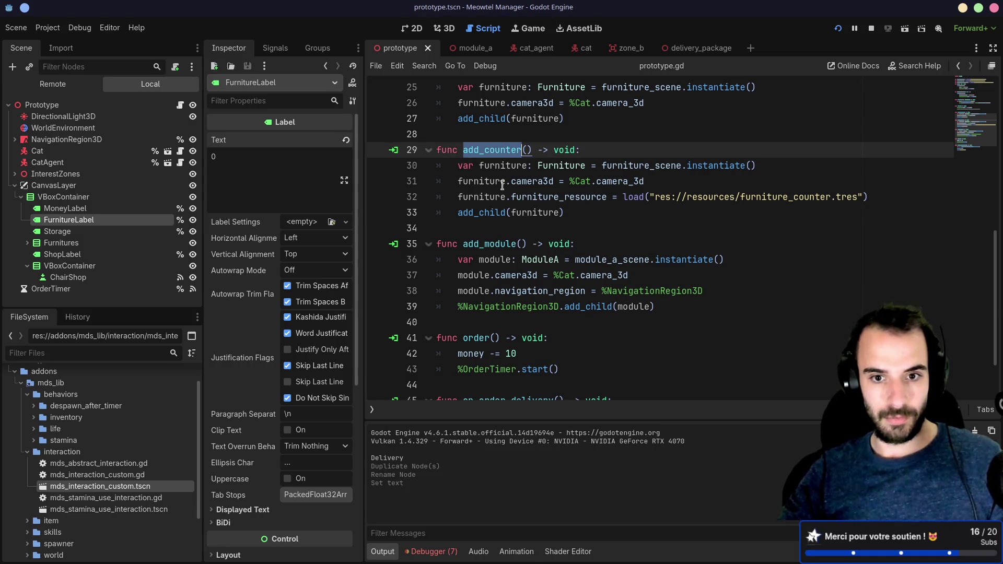
scroll(502, 185, "up", 3)
double_click(499, 213)
double_click(500, 286)
left_click(629, 214)
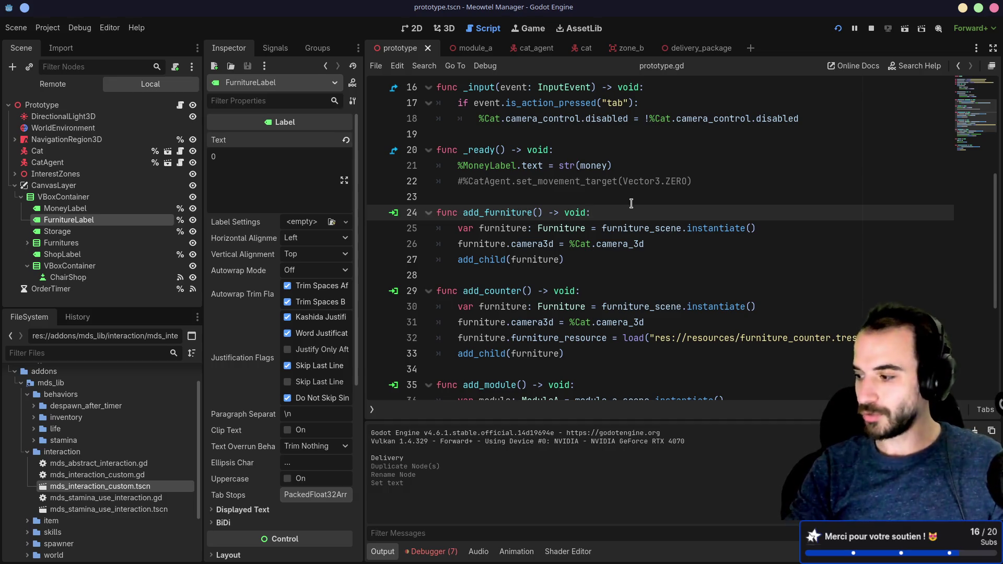
key("Return")
- Add the guard 'if furniture_amount <= 0: return' at the top of add_furniture
type("if")
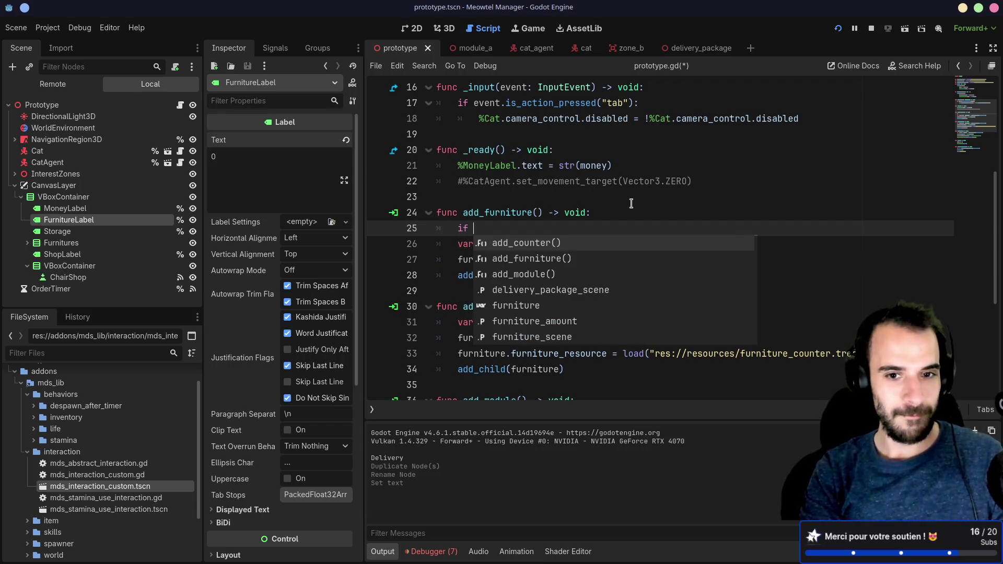
key("Escape")
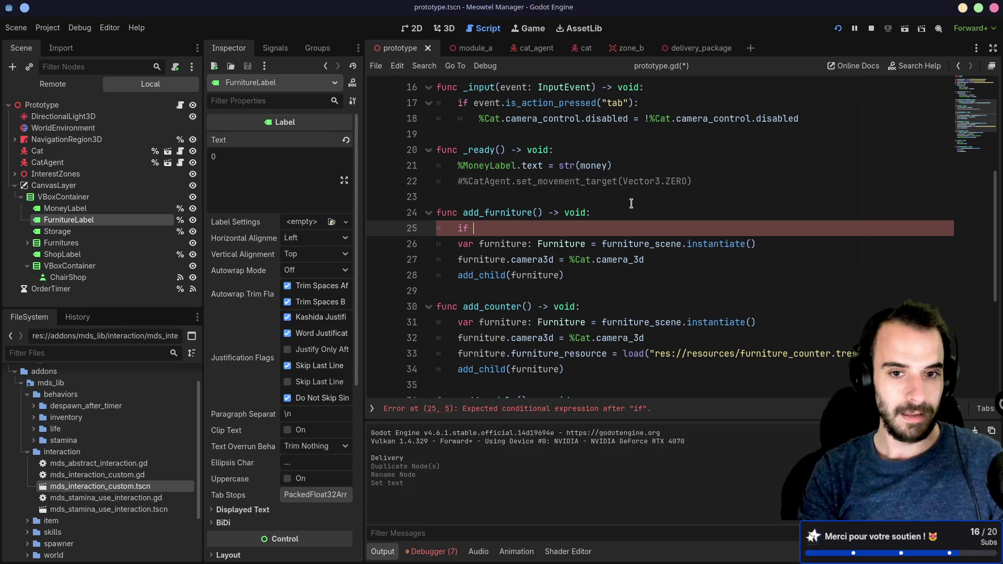
type("furni")
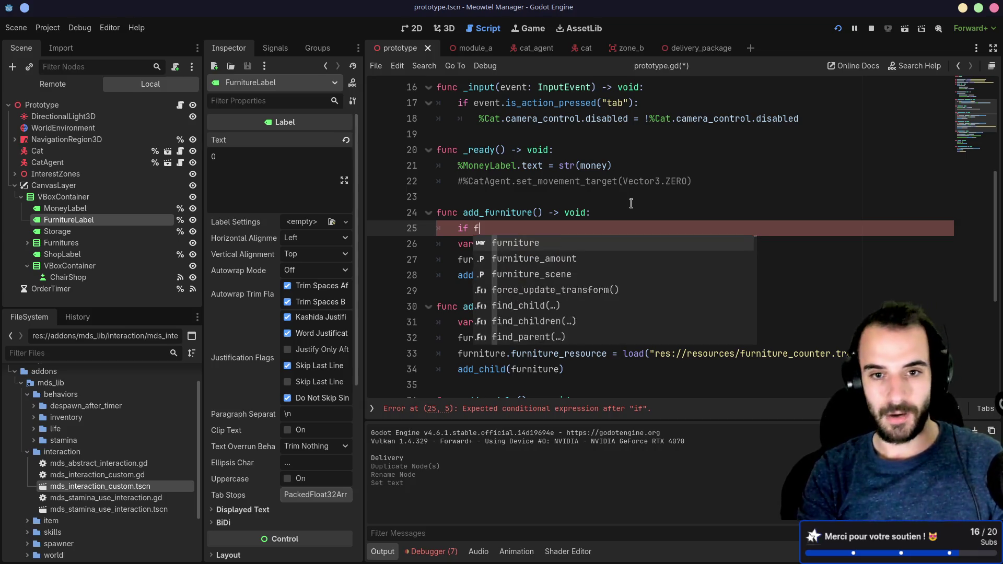
key("Return")
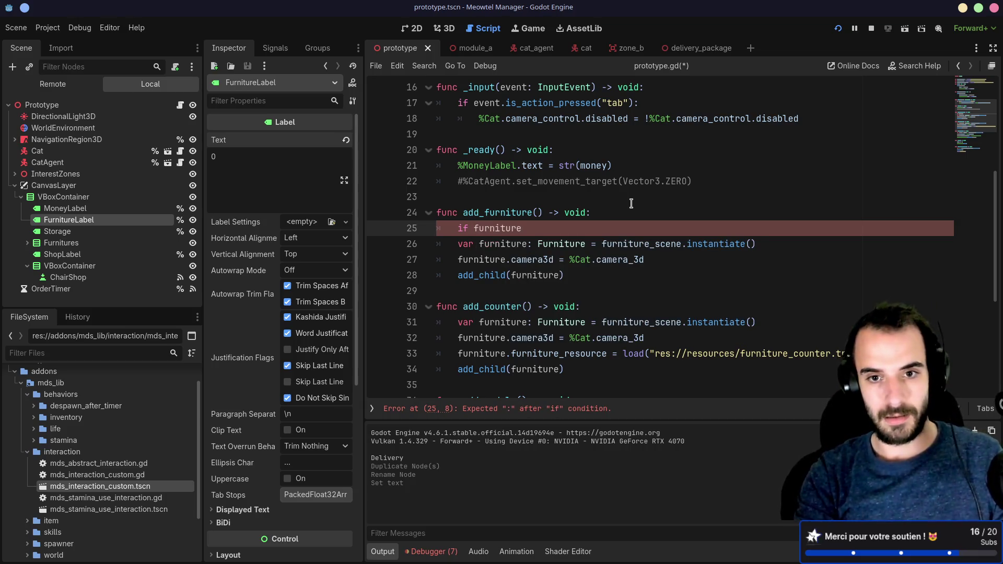
type("_")
key("Return")
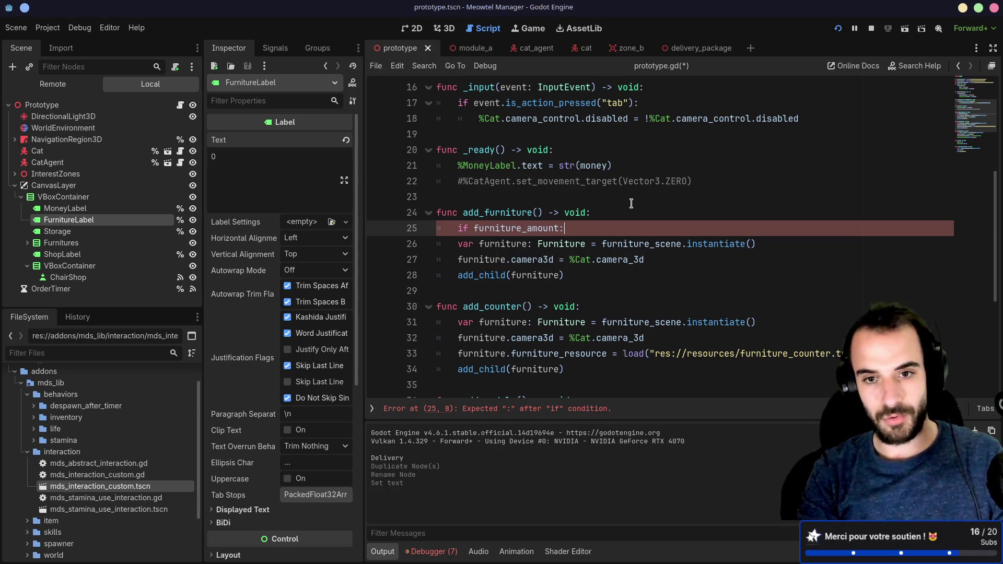
key("Return")
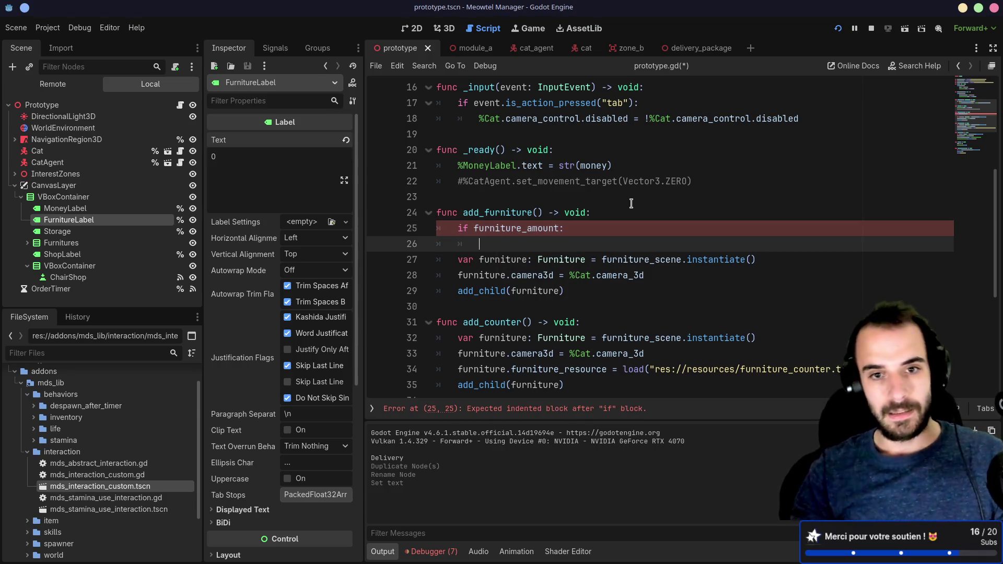
left_click(558, 227)
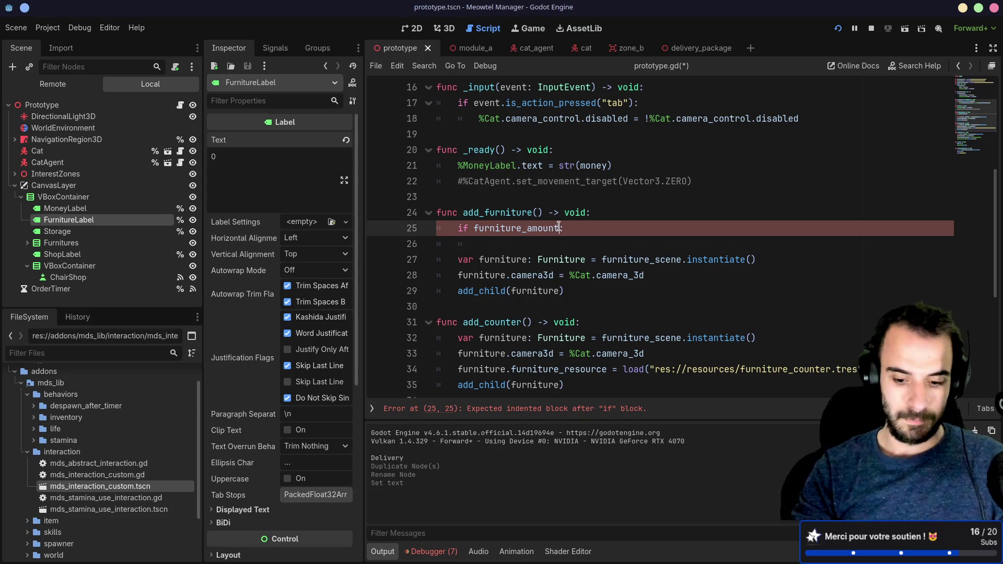
type("==")
key("BackSpace")
key("BackSpace")
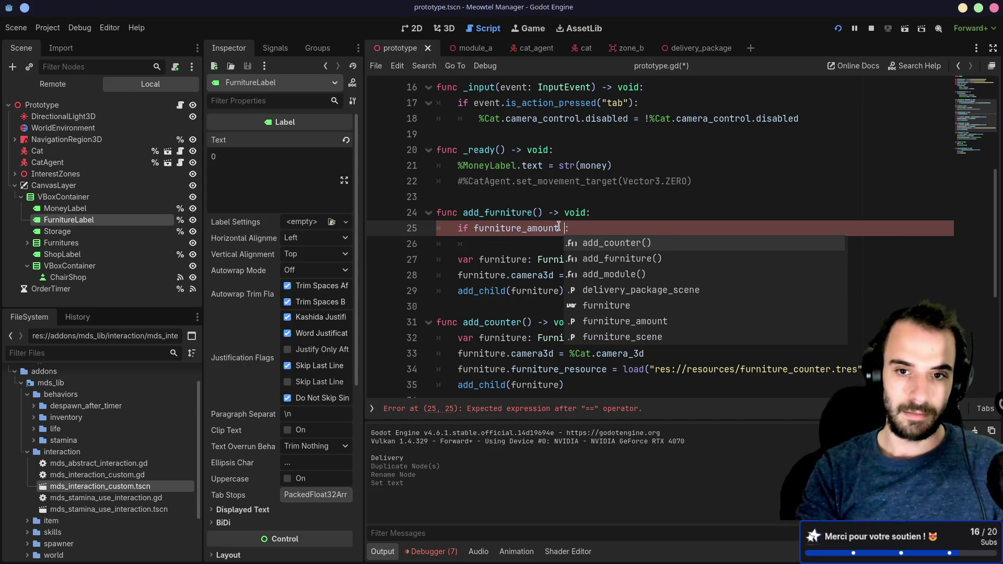
type("<= =")
key("BackSpace")
type("0")
key("Down")
type("return")
- Copy the guard lines into the top of add_counter and save prototype.gd
left_click(546, 233)
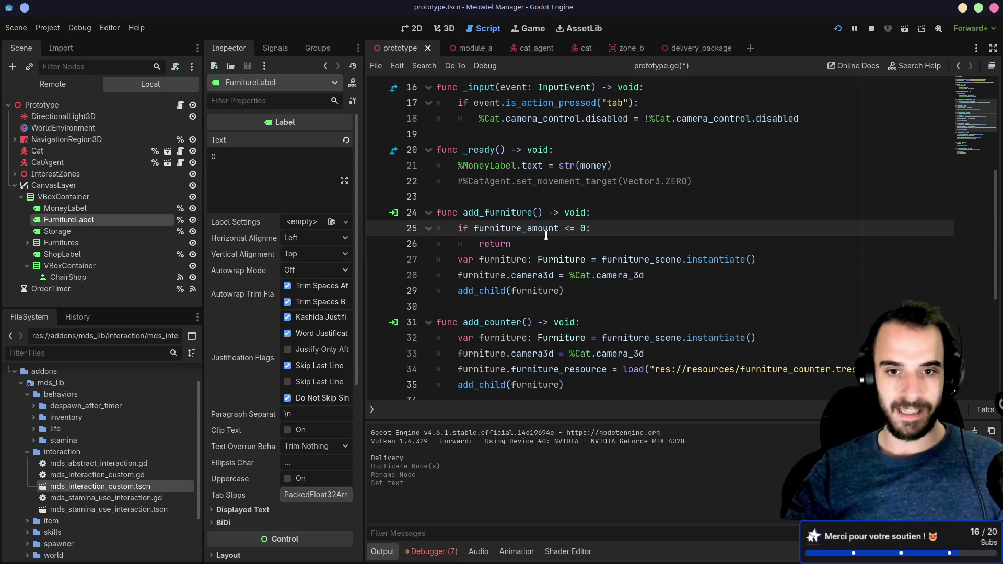
left_click_drag(551, 244, 436, 213)
scroll(592, 274, "down", 1)
key("ctrl+c")
left_click(592, 274)
key("ctrl+v")
key("ctrl+s")
scroll(602, 267, "down", 5)
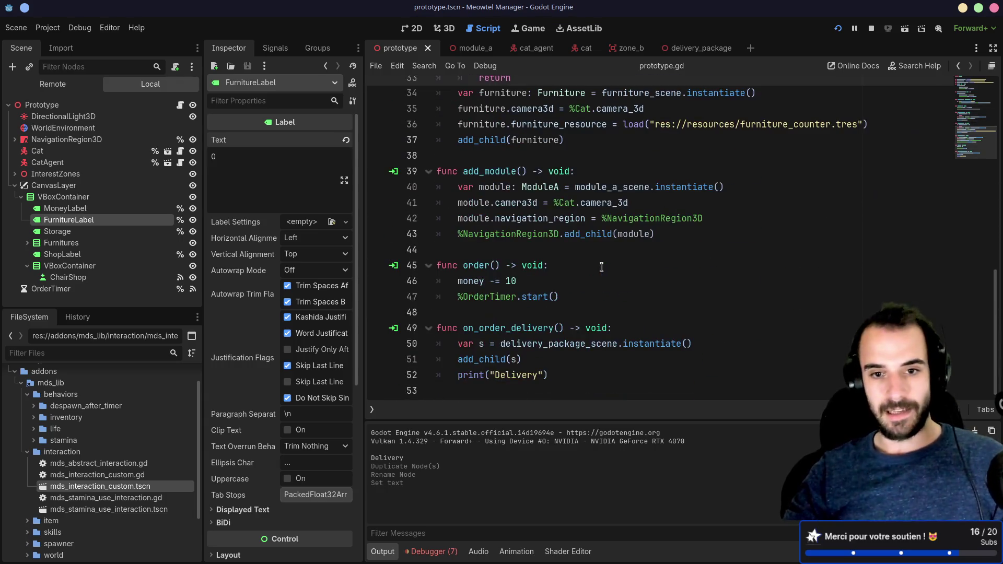
left_click(498, 327)
left_click(499, 361)
left_click(504, 376)
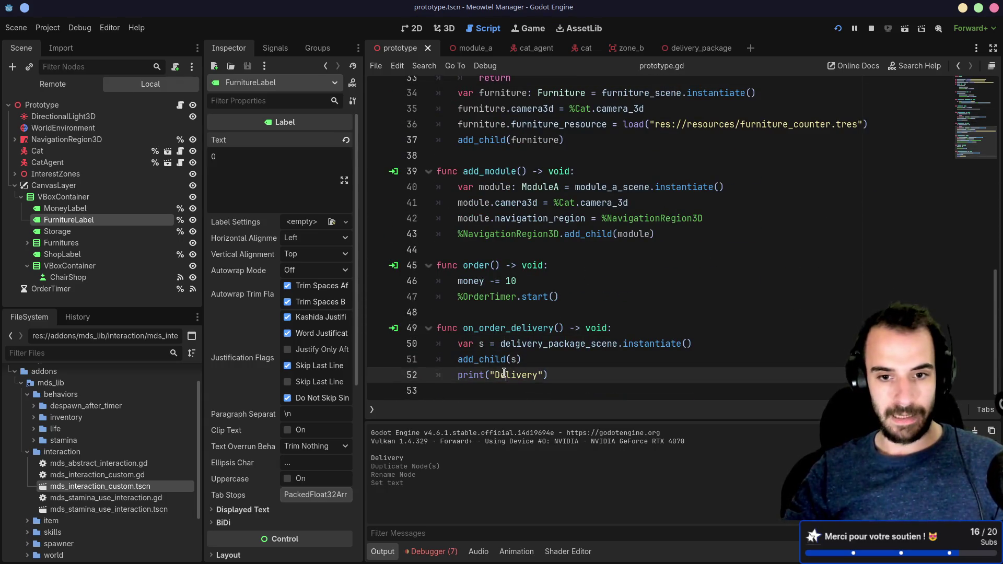
left_click(532, 327)
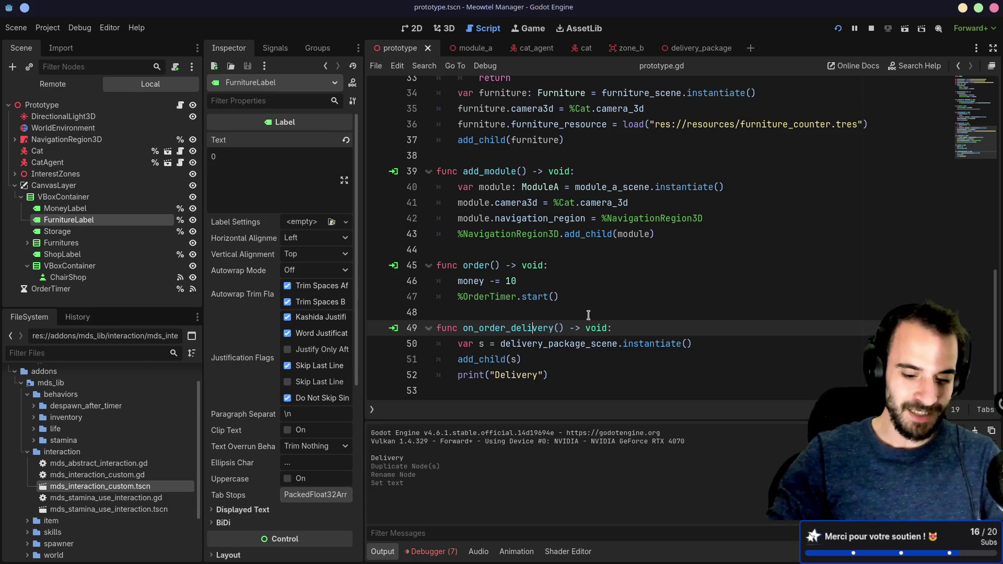
left_click(552, 266)
left_click(551, 313)
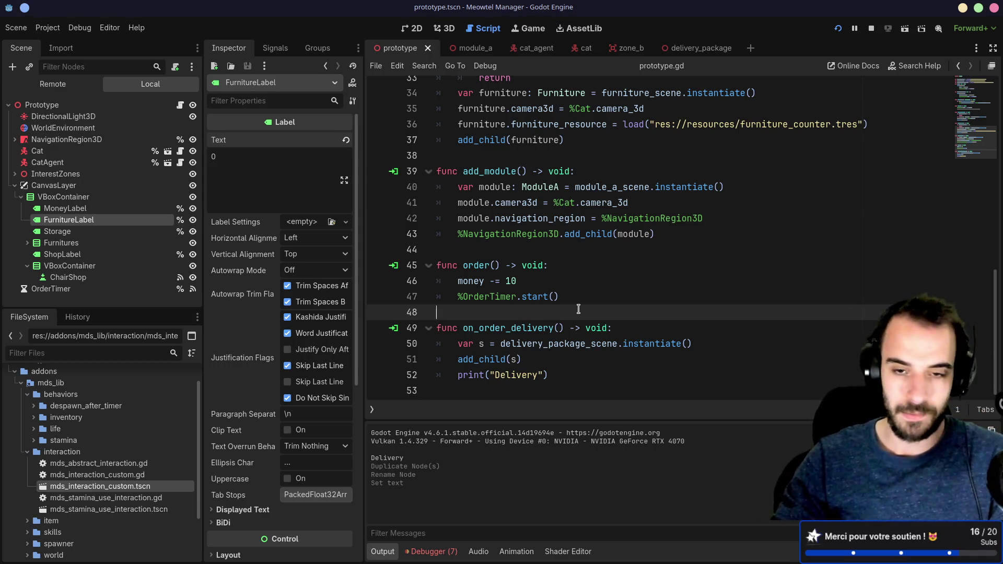
scroll(577, 309, "up", 10)
scroll(586, 307, "down", 10)
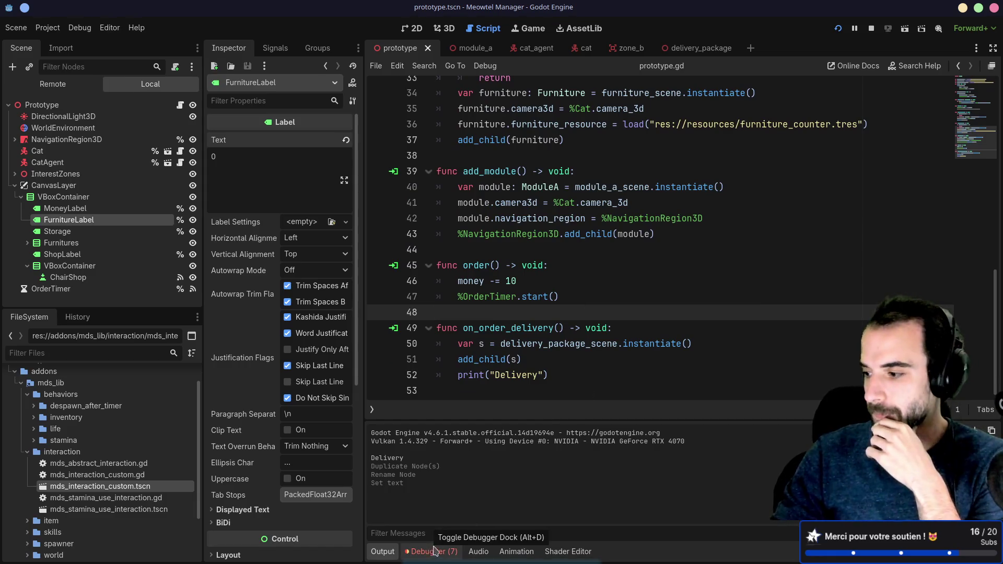
left_click(539, 375)
left_click(544, 329)
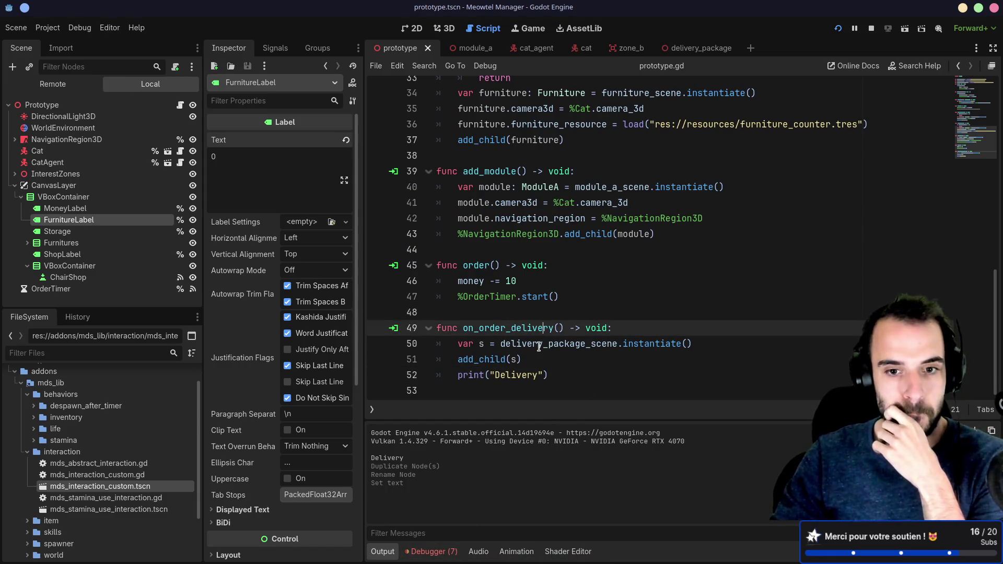
mouse_move(540, 348)
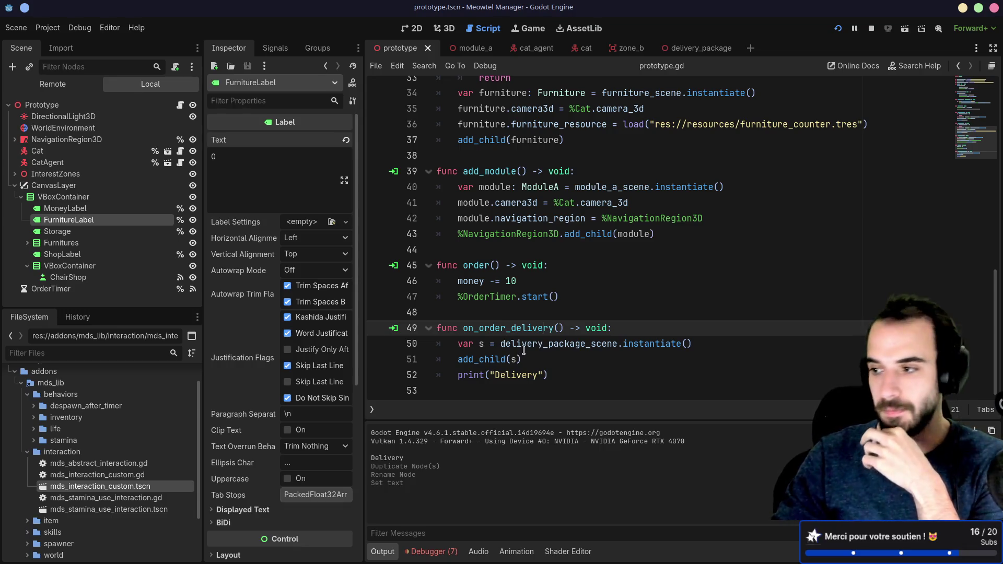
left_click(543, 342)
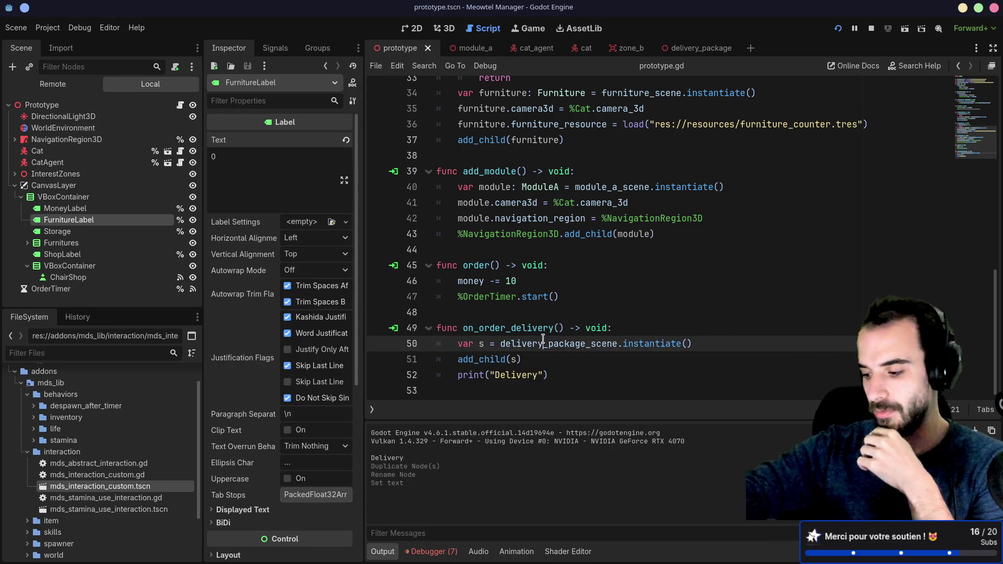
mouse_move(543, 339)
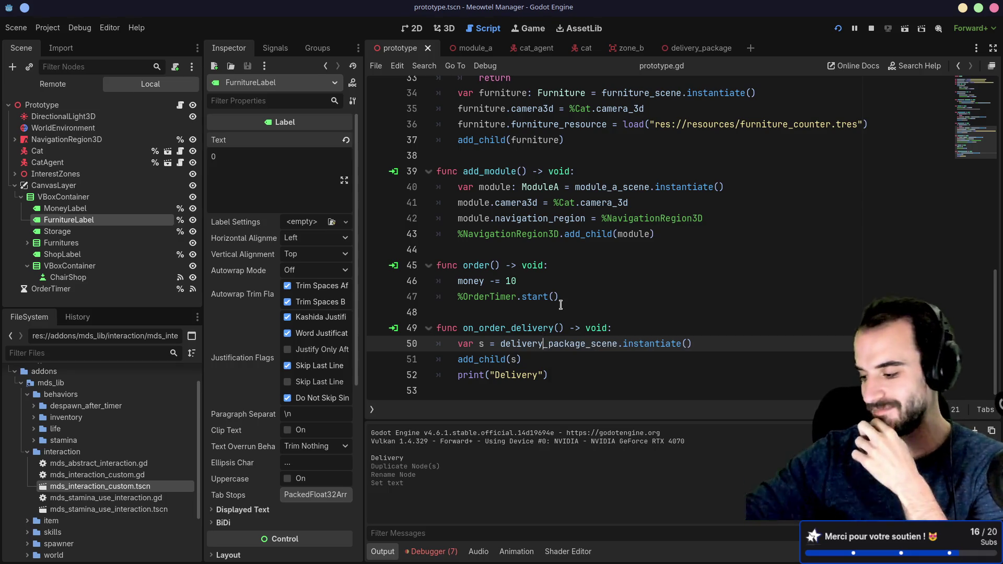
left_click(535, 359)
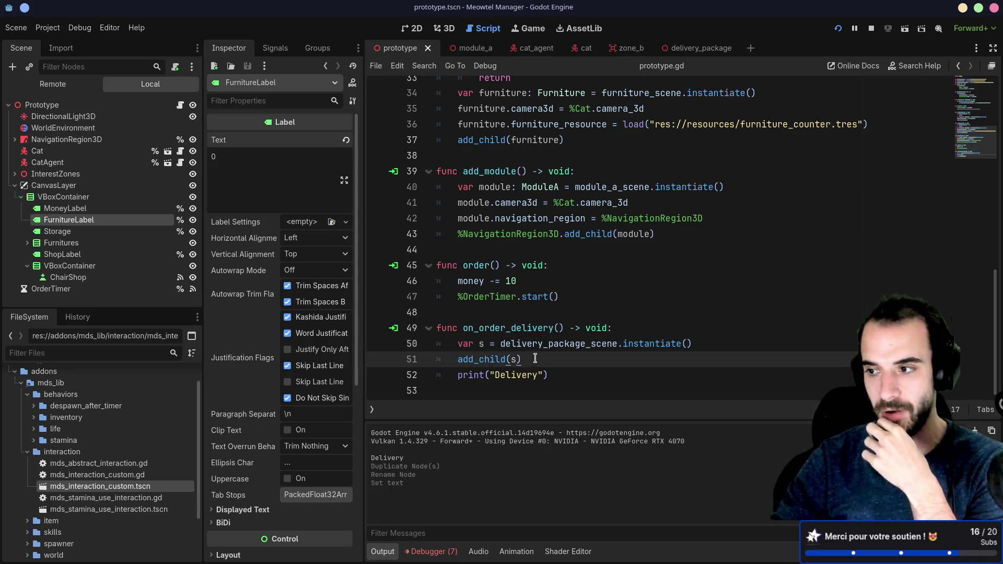
left_click(538, 375)
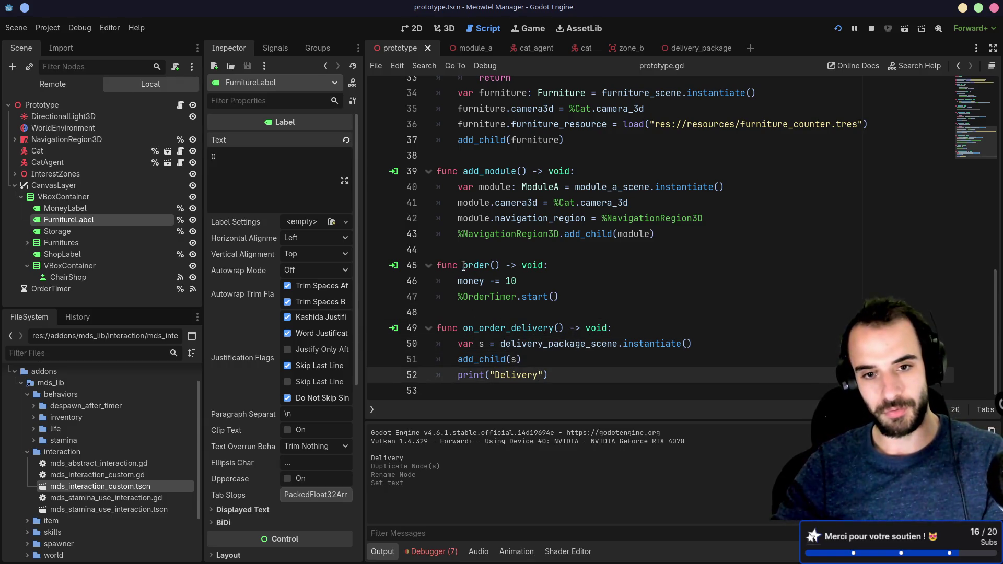
left_click_drag(464, 266, 489, 267)
left_click(545, 280)
key("Return")
type("st")
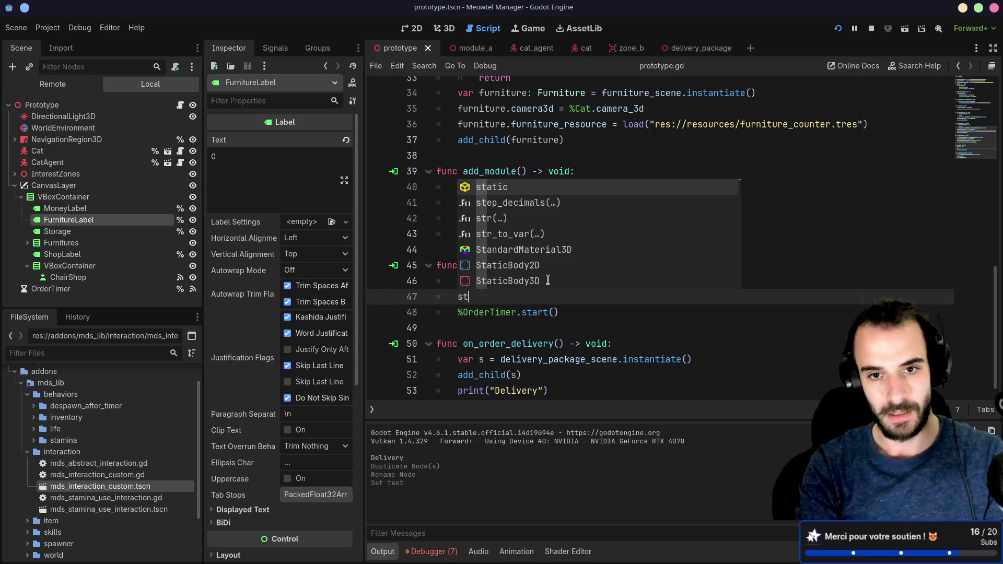
- Add 'furniture_amount += 3' to order() below money -= 10
key("BackSpace")
key("BackSpace")
type("f")
key("Return")
left_click(566, 288)
key("Return")
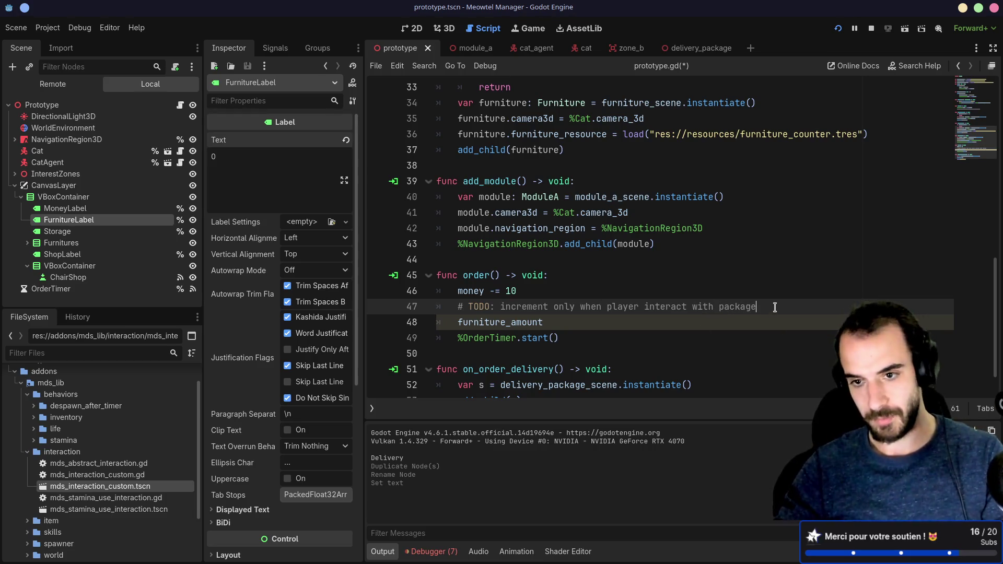
left_click_drag(763, 306, 497, 305)
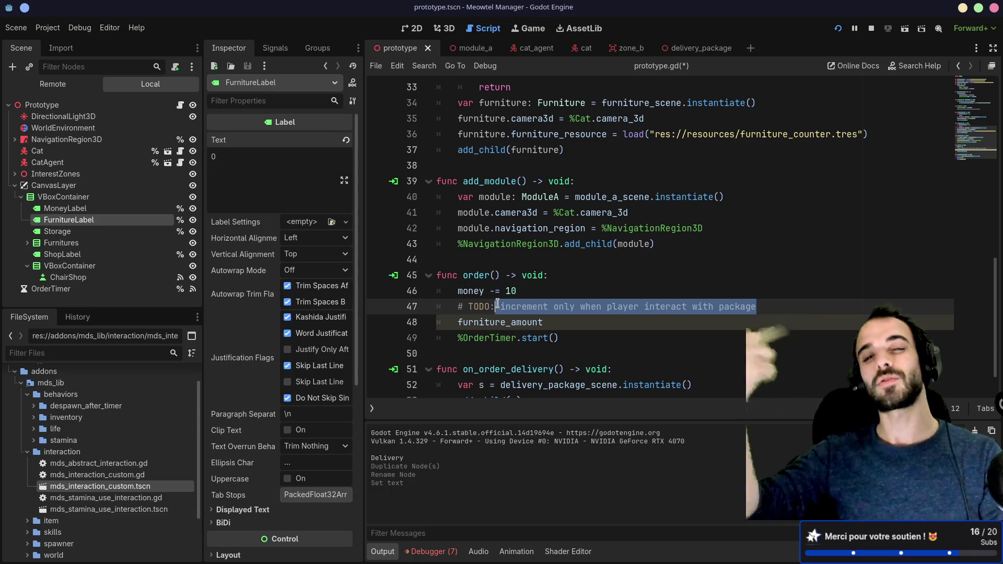
left_click(554, 321)
type("+=")
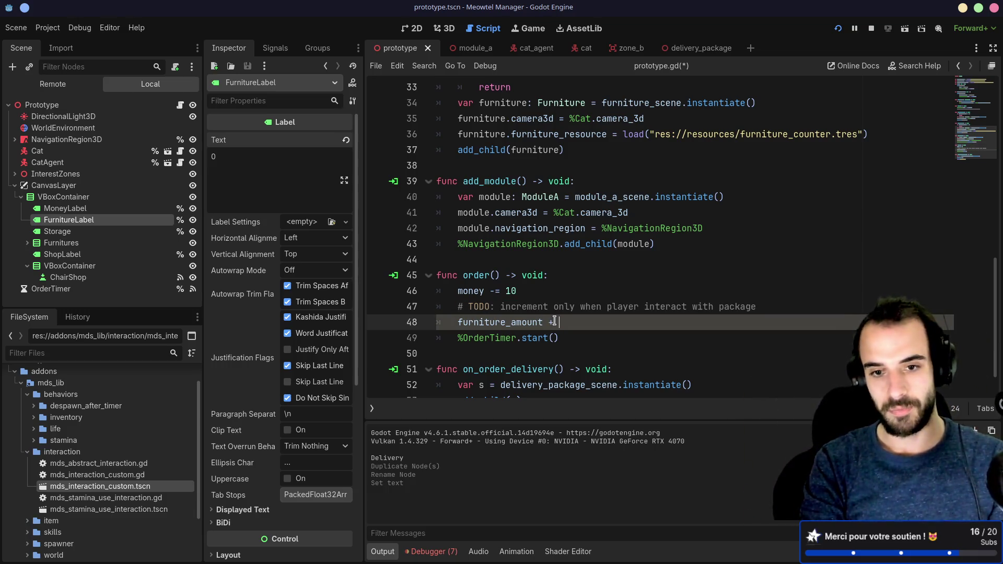
type("3")
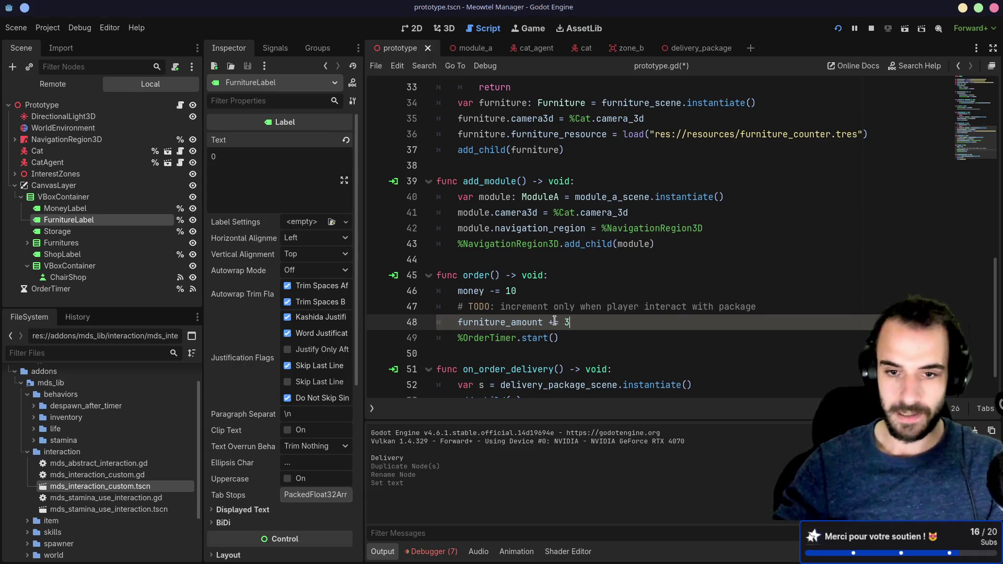
- Save prototype.gd and run the project with F5
left_click(585, 297)
scroll(586, 292, "down", 1)
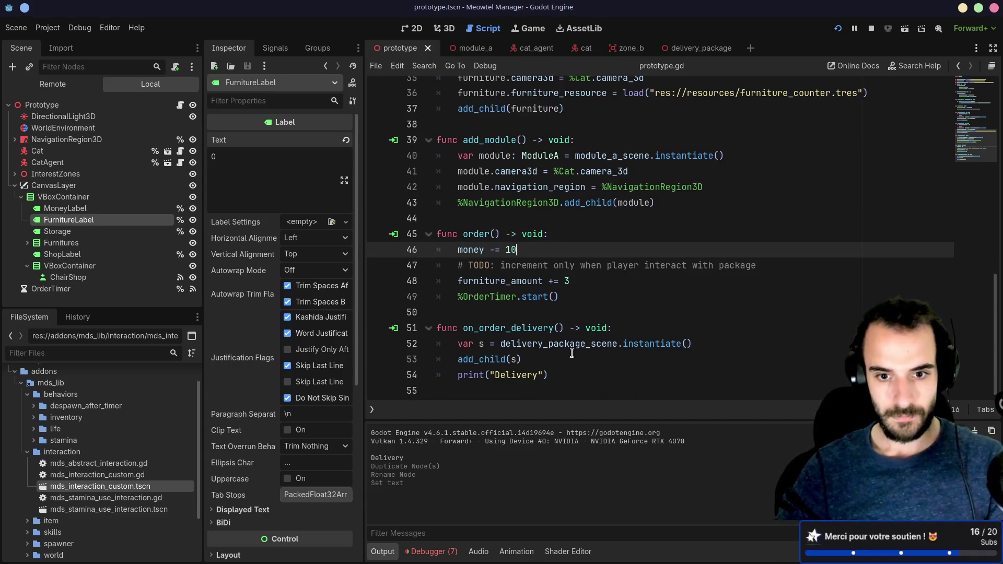
left_click(592, 380)
key("ctrl+s")
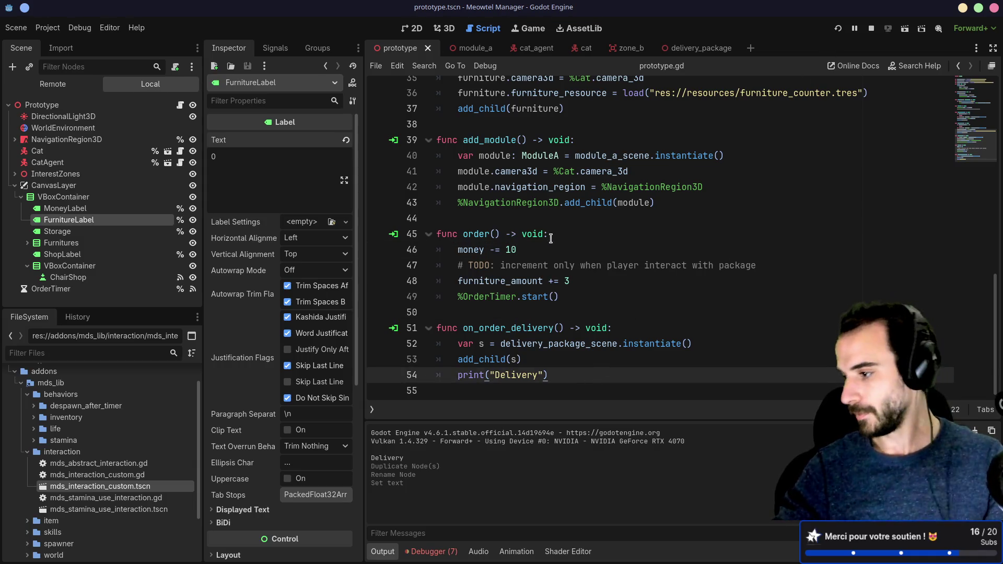
key("F5")
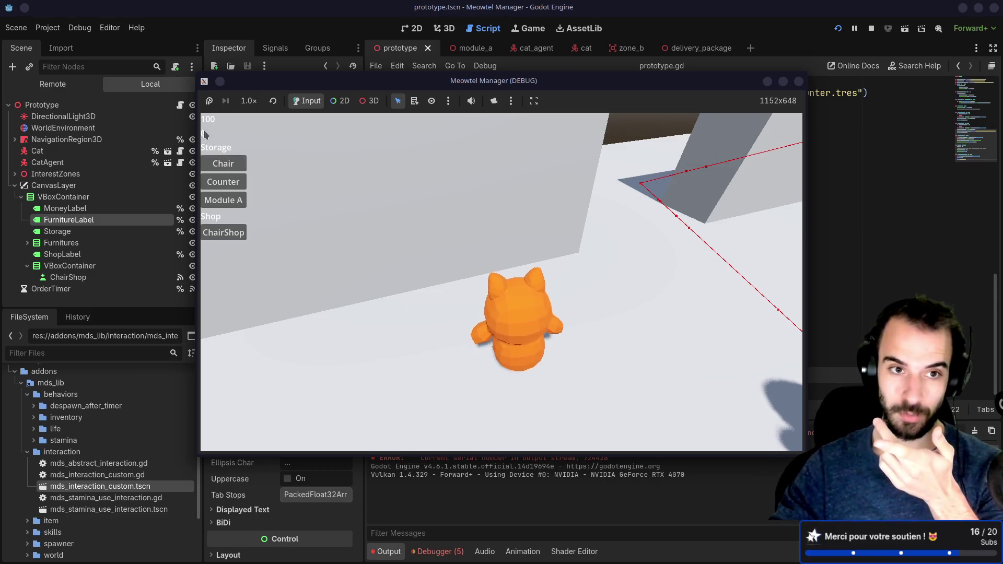
- Order from ChairShop, place several chairs on the floor, then close the game window
left_click(237, 233)
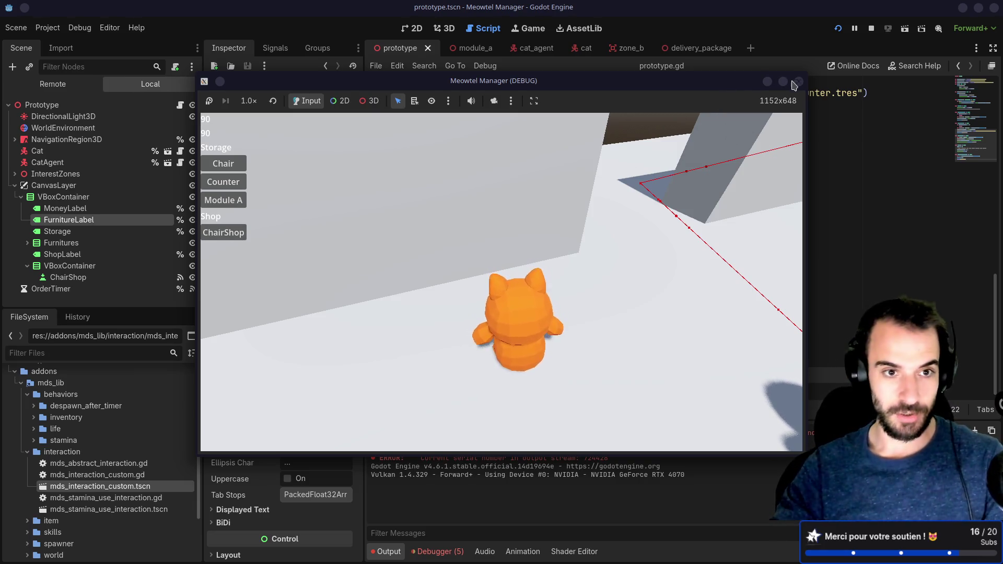
left_click(227, 167)
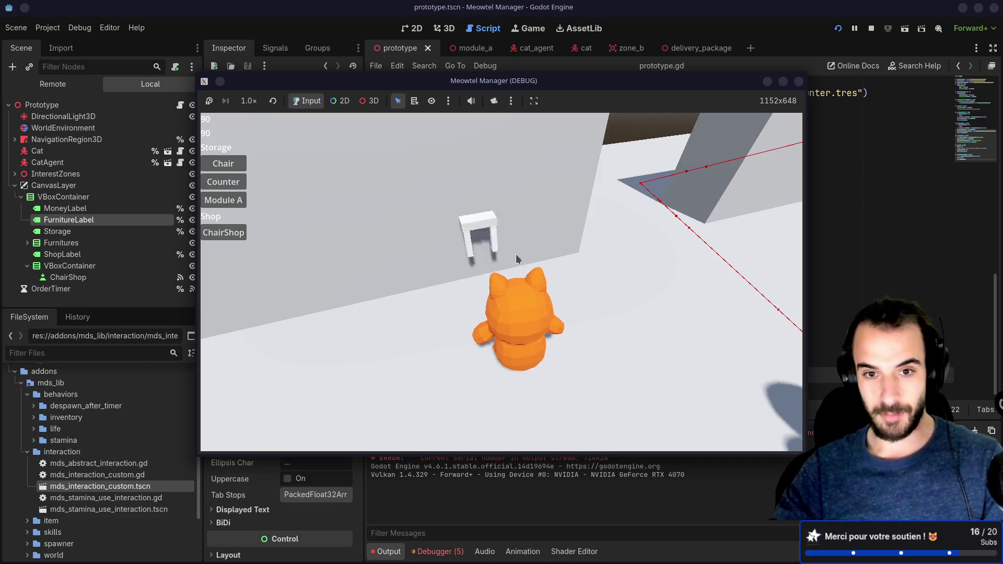
left_click(235, 167)
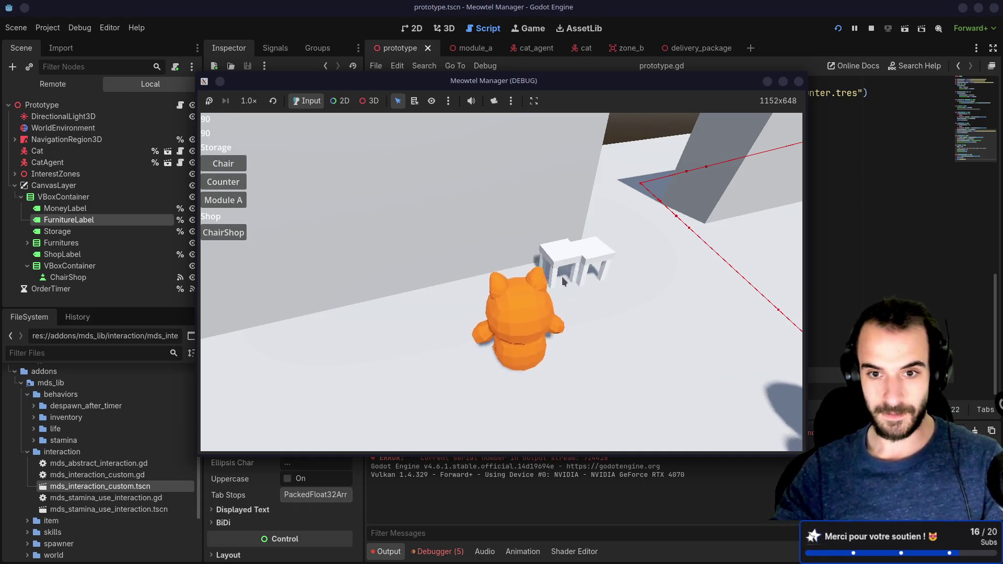
left_click(244, 169)
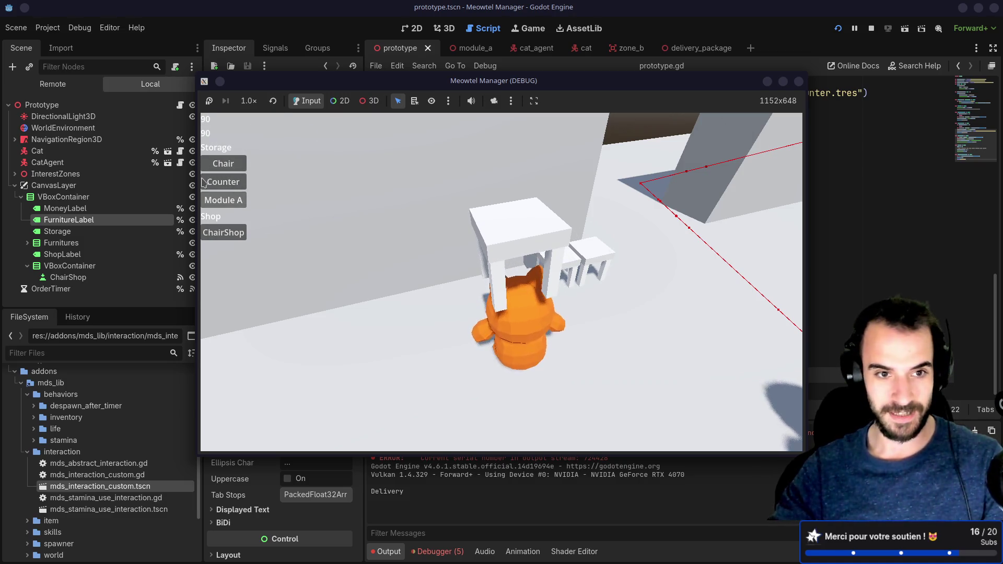
left_click(225, 169)
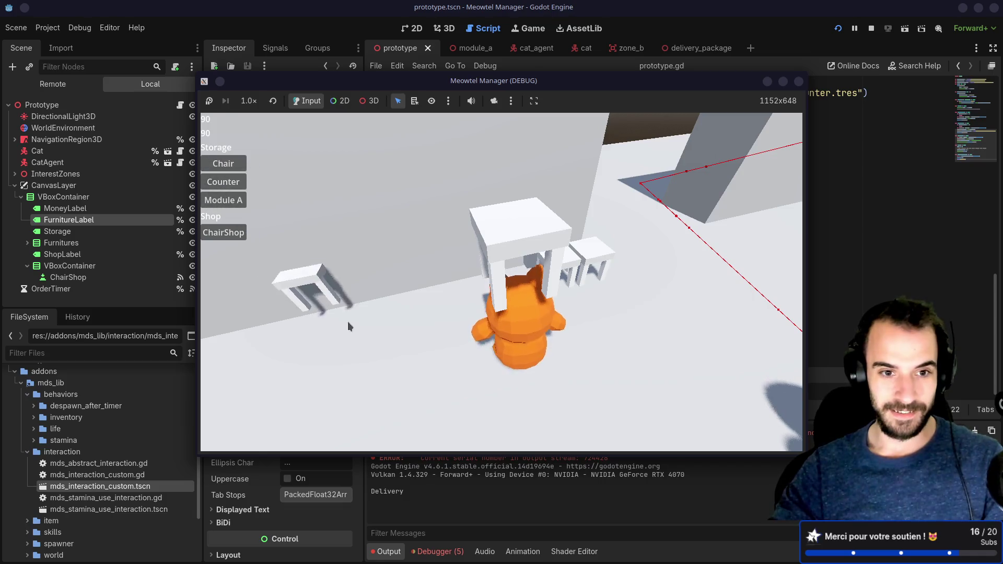
left_click(222, 163)
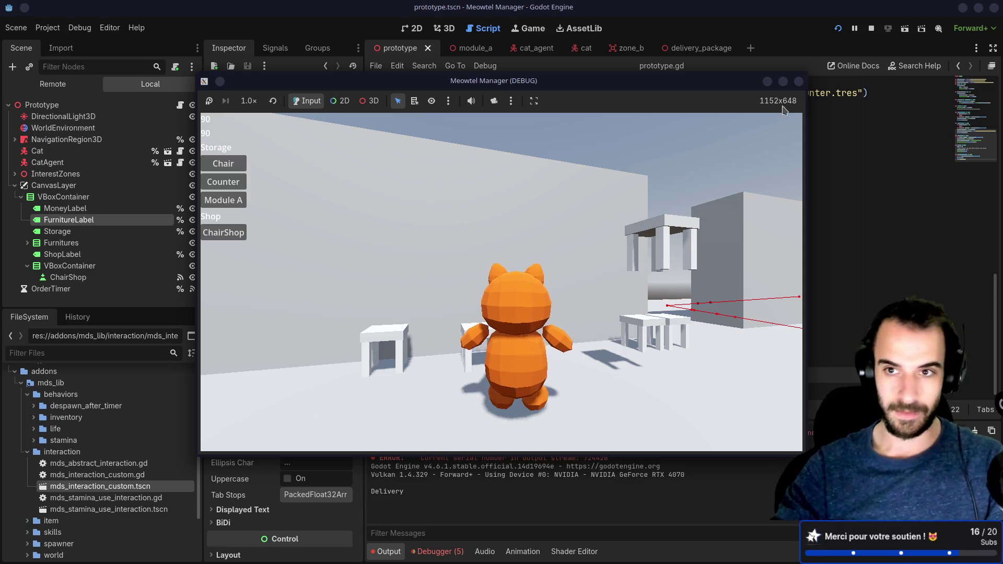
left_click(798, 82)
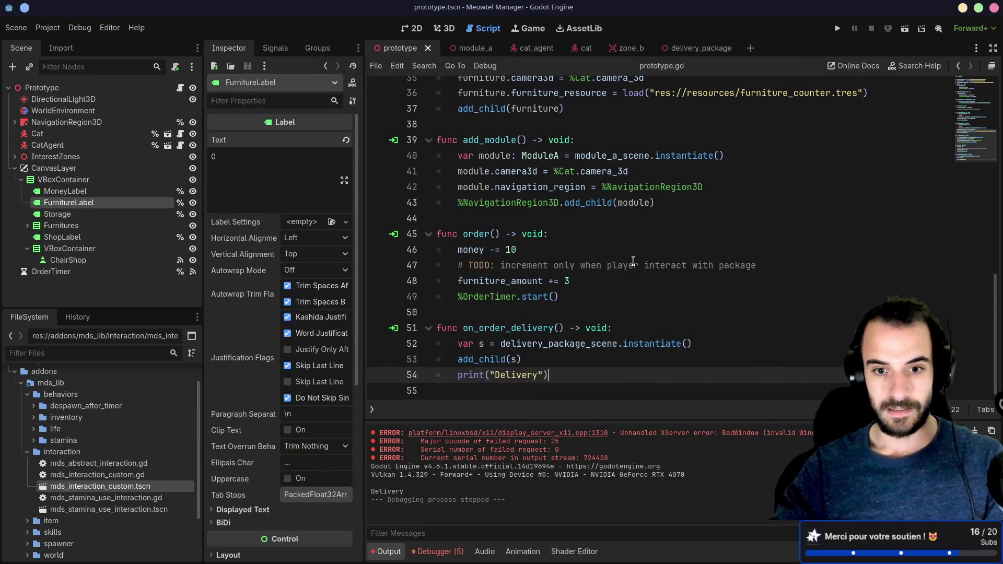
- Add 'furniture_amount -= 1' after the return in add_counter
left_click(588, 283)
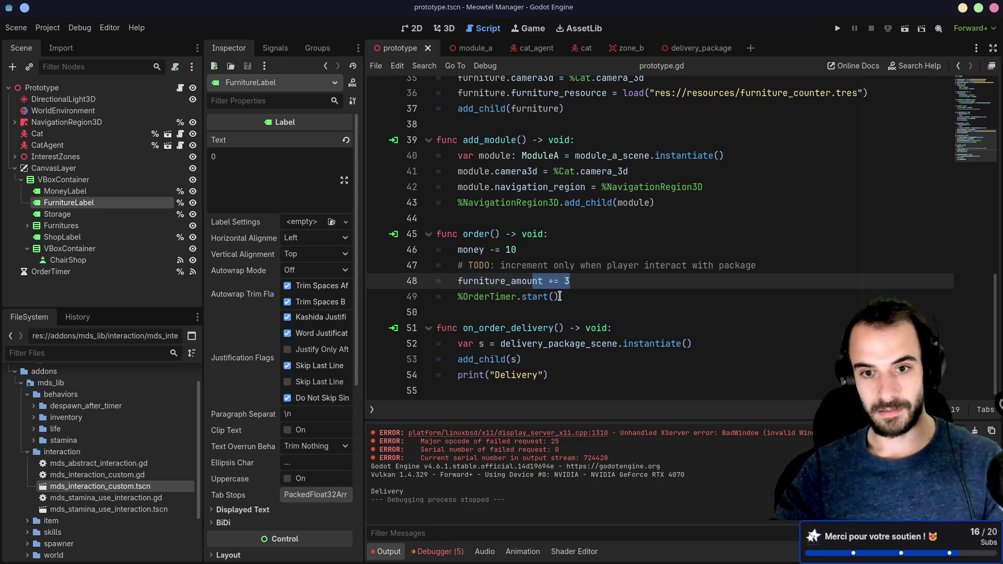
scroll(560, 296, "up", 4)
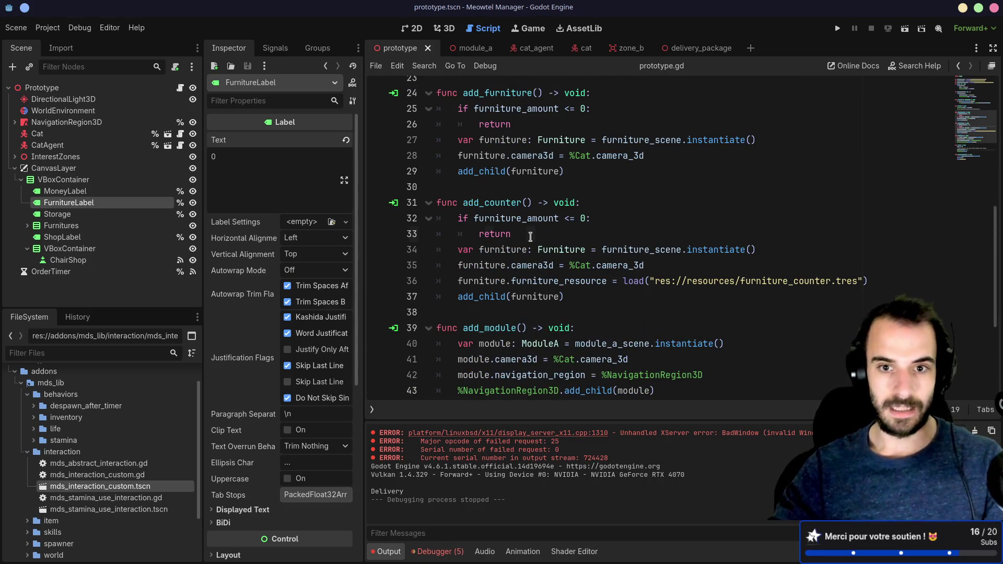
left_click(530, 237)
left_click_drag(446, 218, 615, 217)
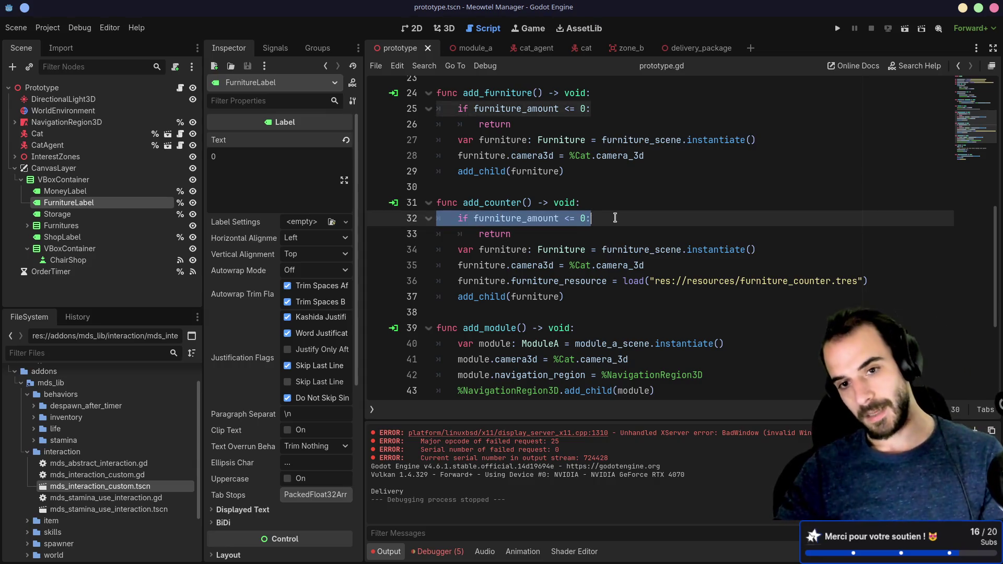
double_click(516, 220)
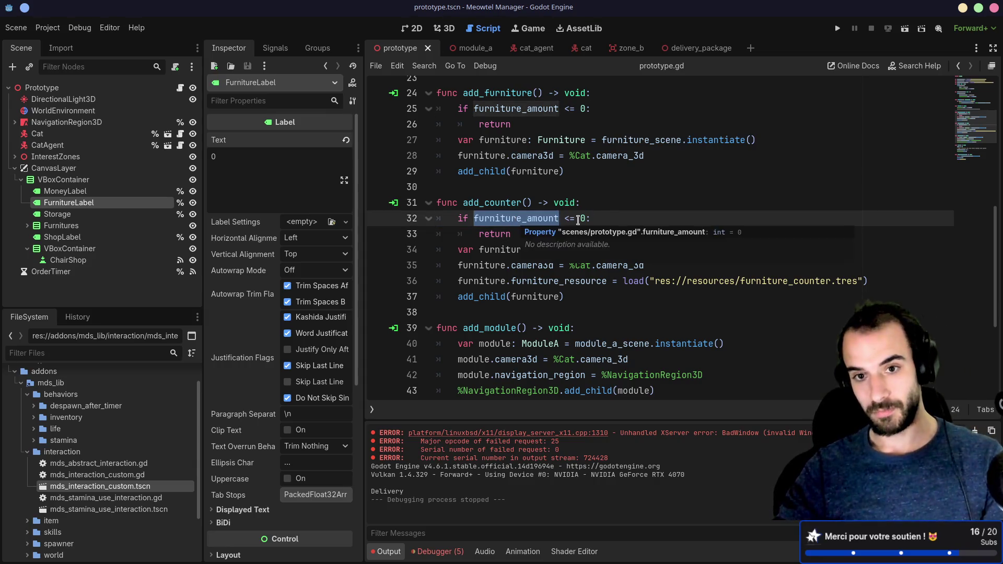
left_click(586, 220)
left_click(539, 230)
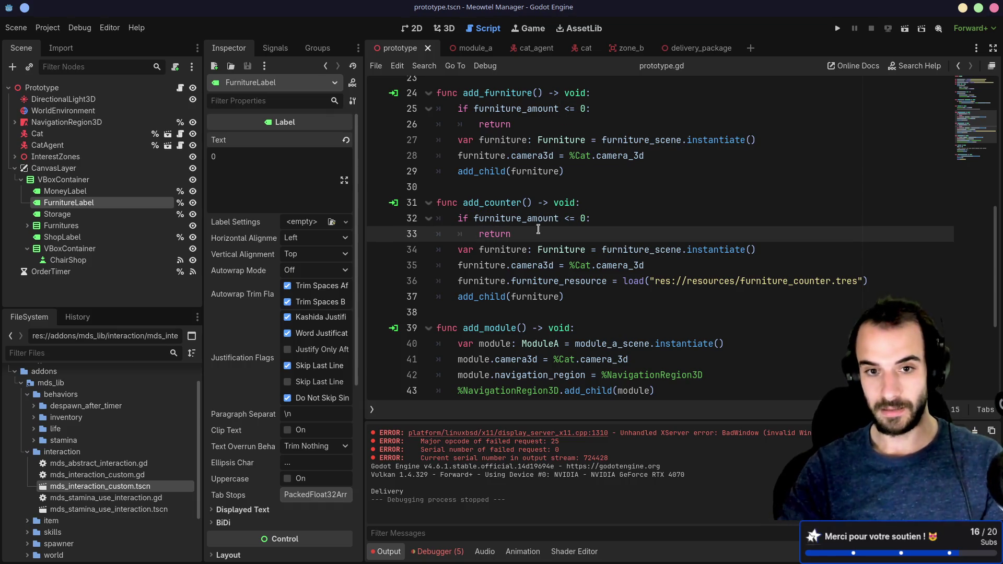
key("Return")
type("furni")
key("Return")
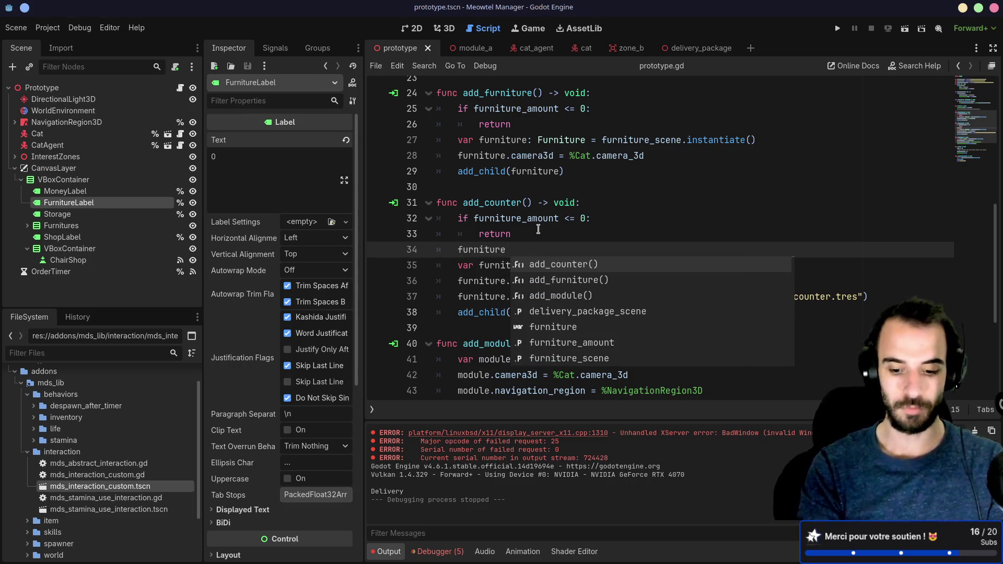
type("-= 1")
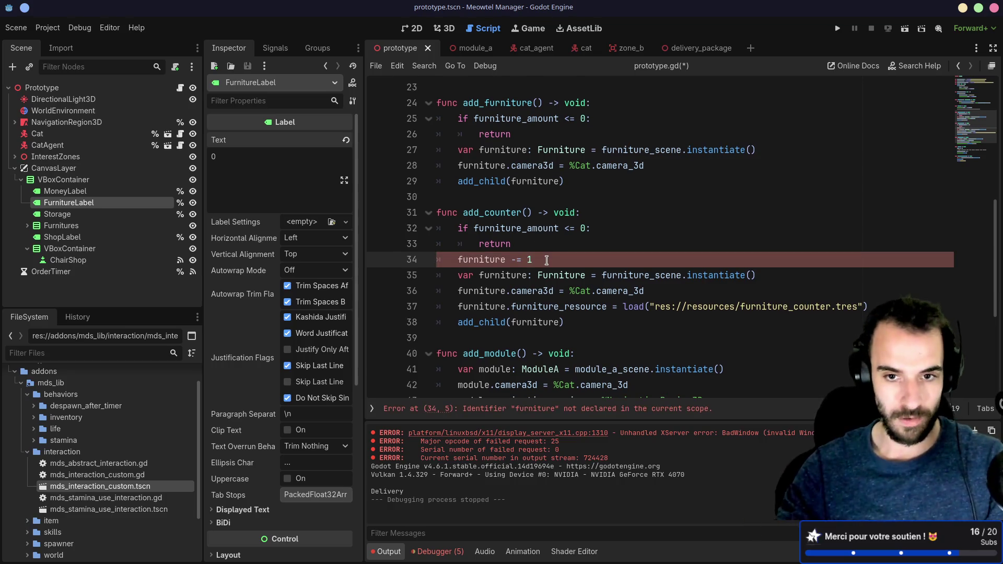
- Paste the decrement line after add_furniture's return and complete the name to furniture_amount
left_click_drag(546, 260, 548, 243)
key("ctrl+c")
left_click(574, 140)
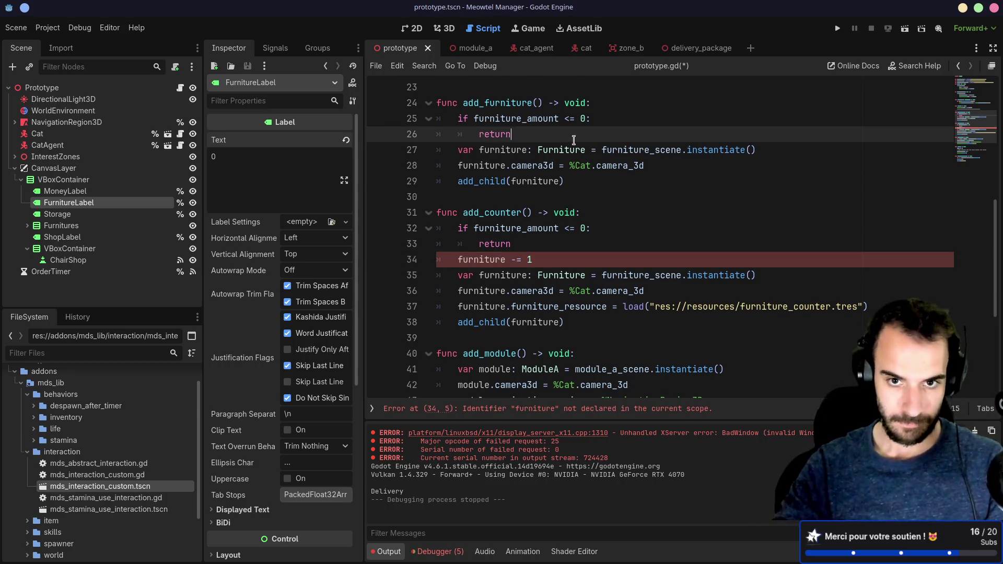
key("Return")
key("ctrl+v")
left_click(503, 148)
left_click(507, 165)
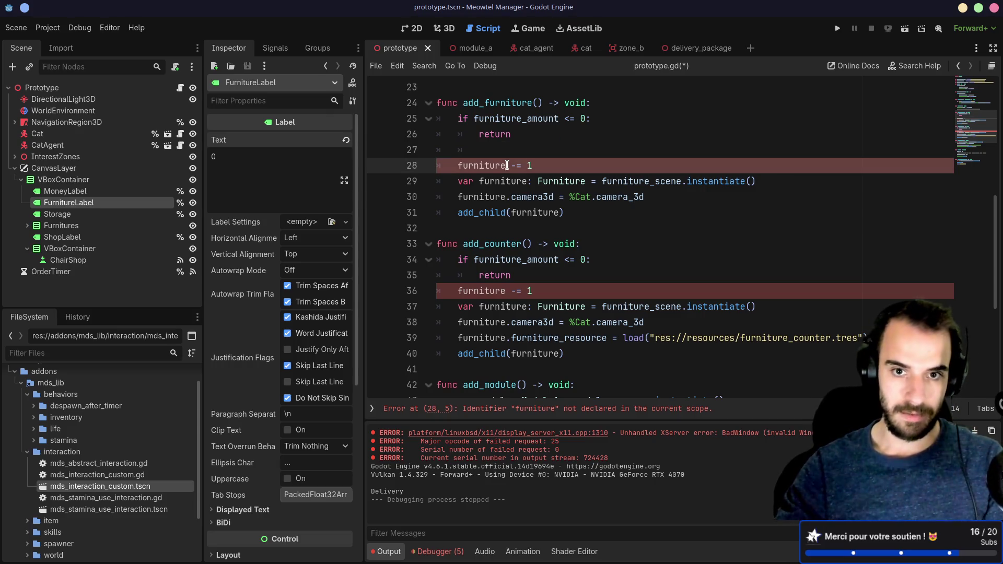
type("_")
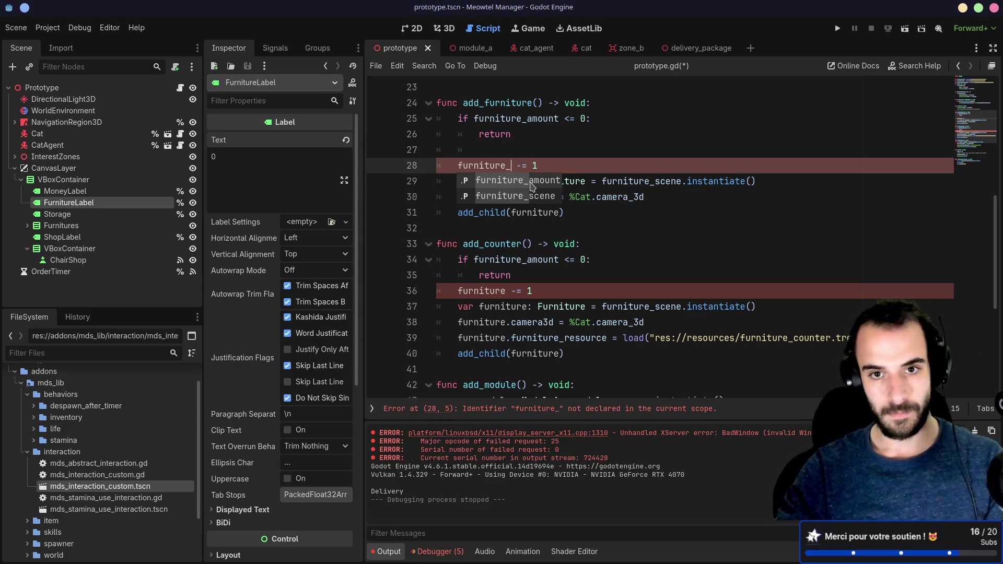
key("Return")
- Complete furniture_amount on add_counter's decrement line, save, and remove blank line 27
left_click(506, 290)
type("_")
key("Return")
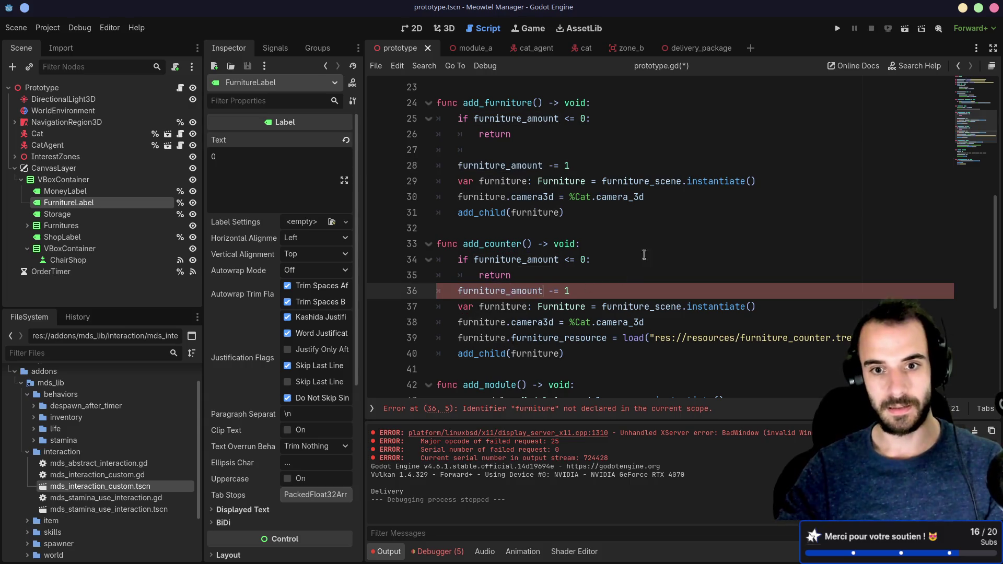
key("ctrl+s")
left_click(622, 243)
left_click(485, 147)
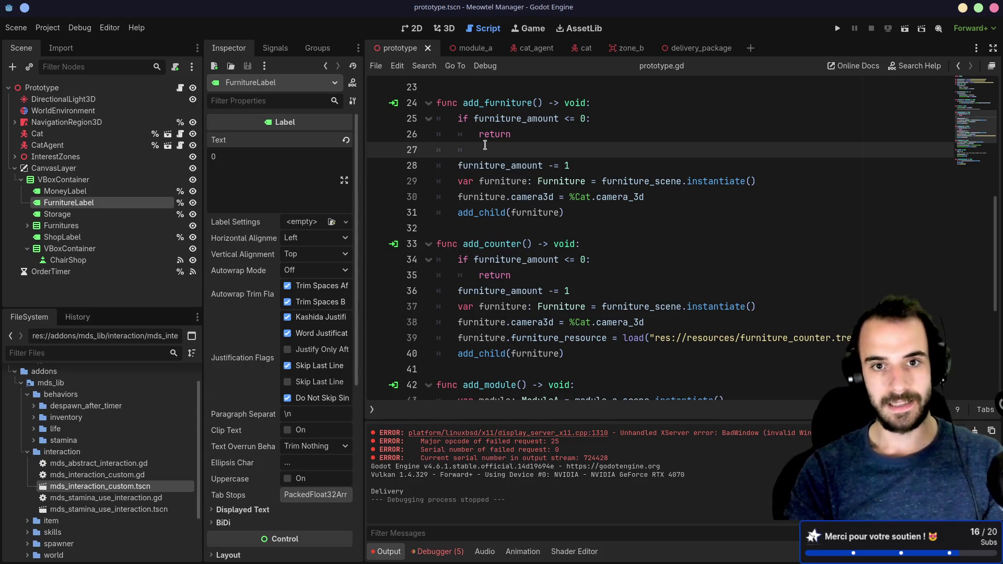
key("BackSpace")
key("BackSpace")
key("BackSpace")
- Replace str(money) with str(furniture_amount) in the FurnitureLabel text on line 14, then run the game
scroll(544, 209, "up", 7)
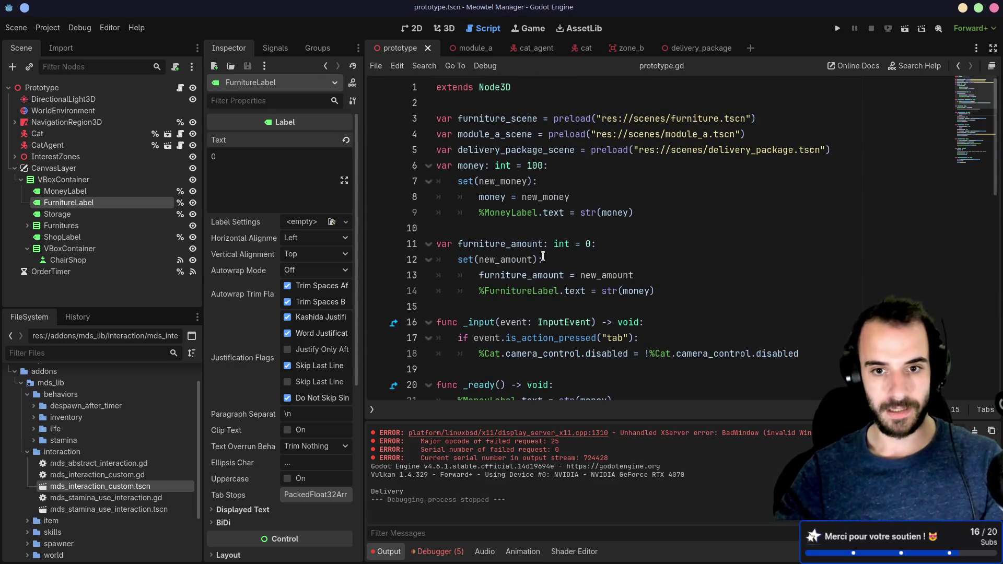
left_click(107, 191)
left_click(110, 204)
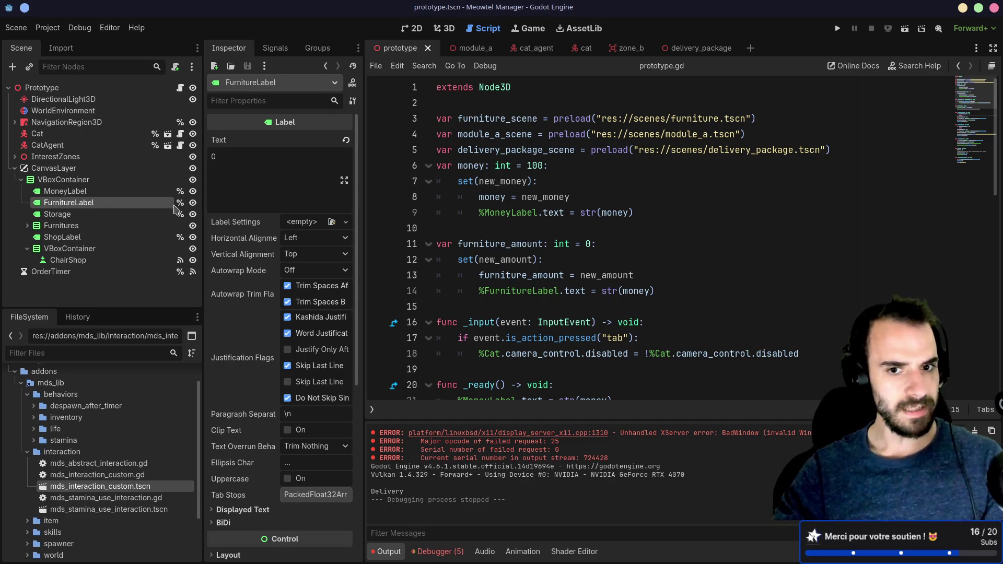
double_click(528, 291)
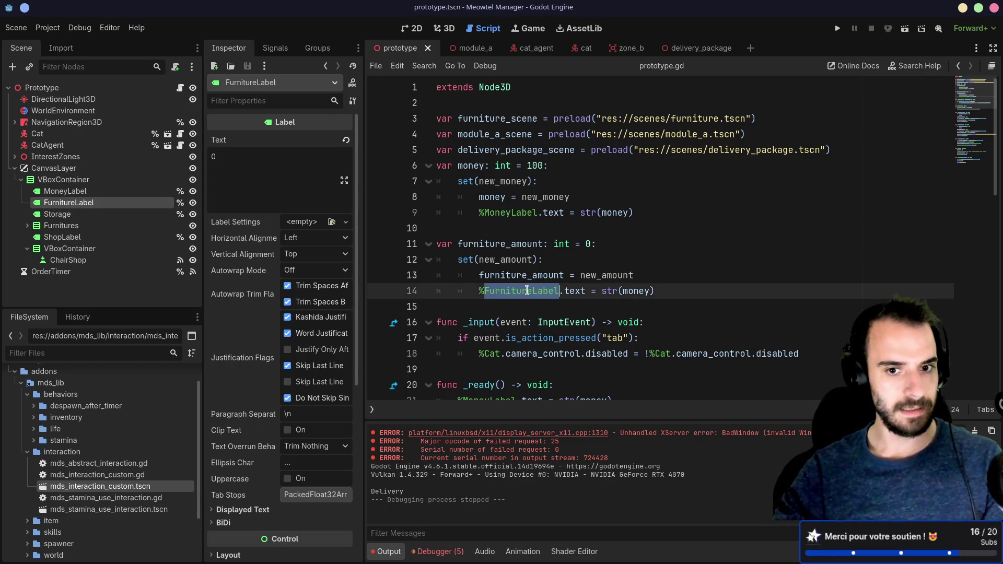
double_click(495, 244)
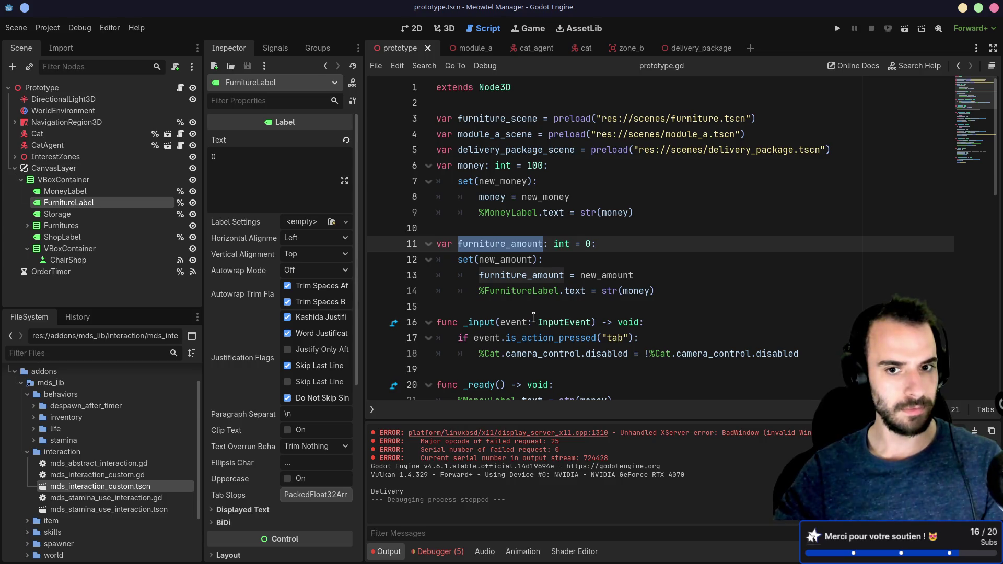
double_click(536, 275)
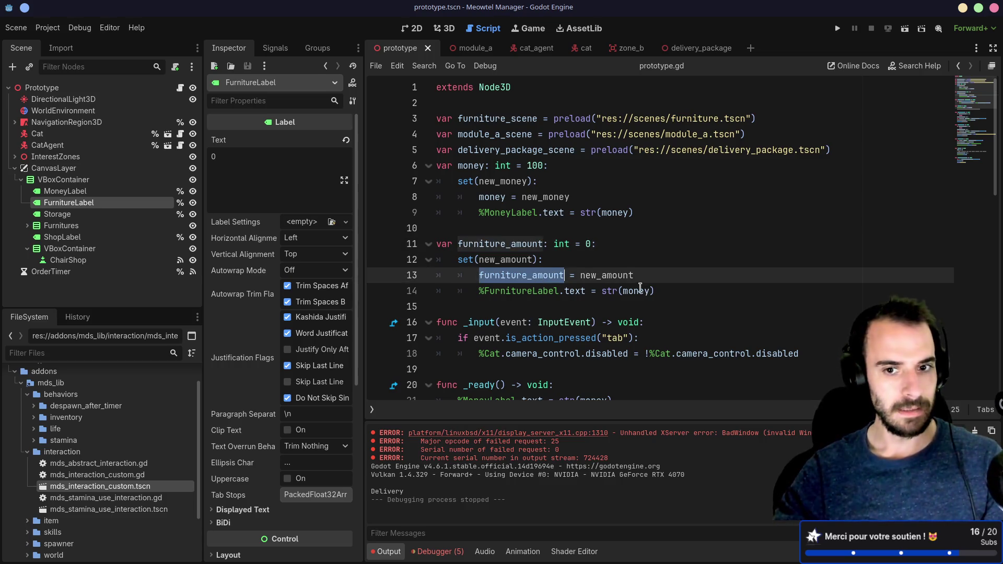
double_click(643, 291)
double_click(533, 275)
key("ctrl+c")
double_click(636, 291)
key("ctrl+v")
key("F5")
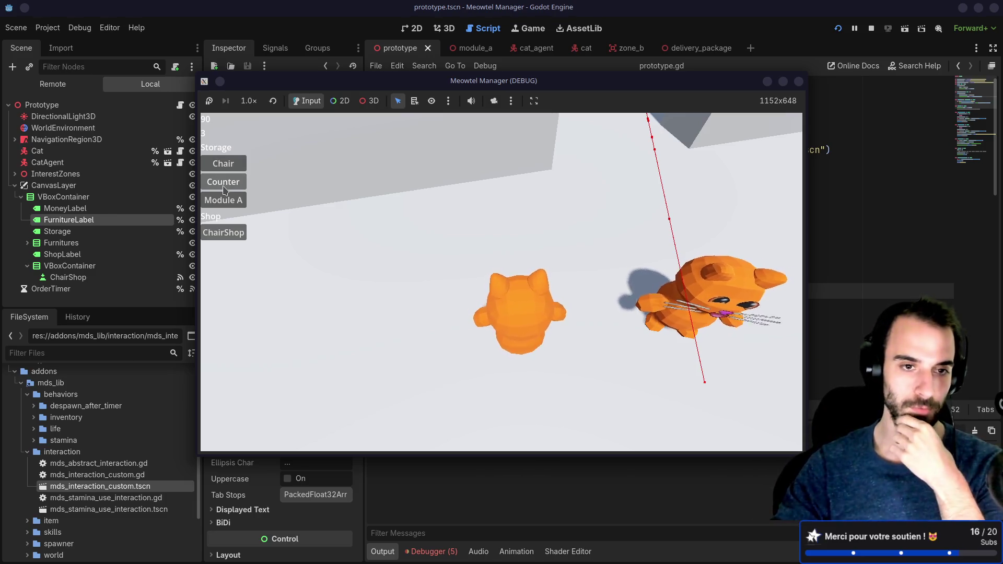
- Place a counter and two chairs, dropping storage to 0, then switch to the camera behind the cat
left_click(239, 189)
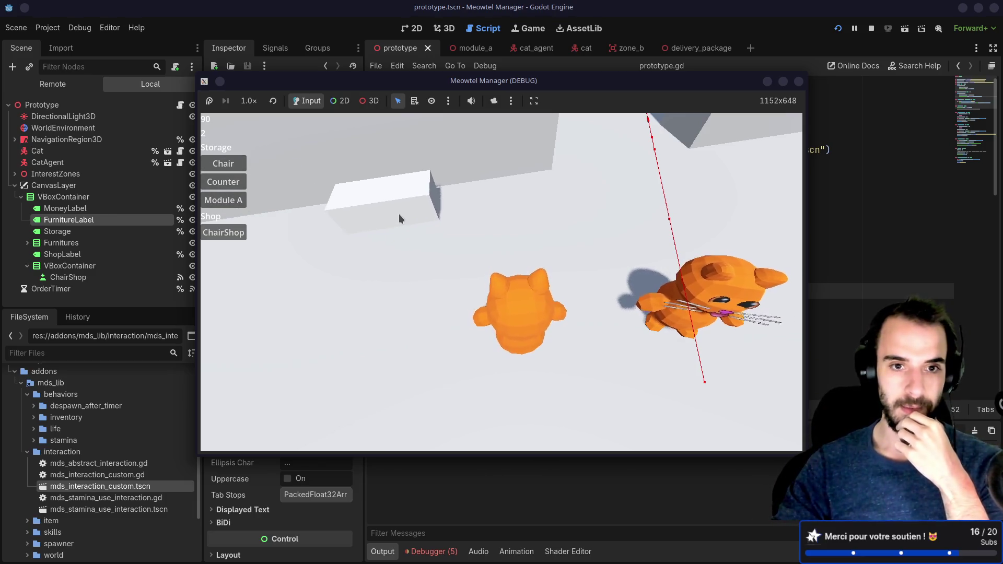
left_click(397, 215)
left_click(379, 248)
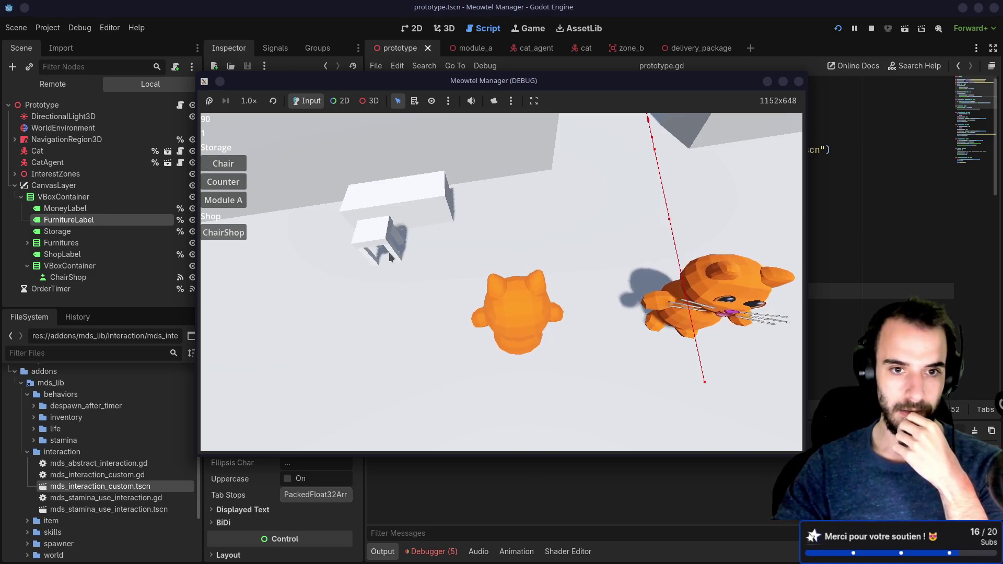
left_click(223, 164)
left_click(434, 250)
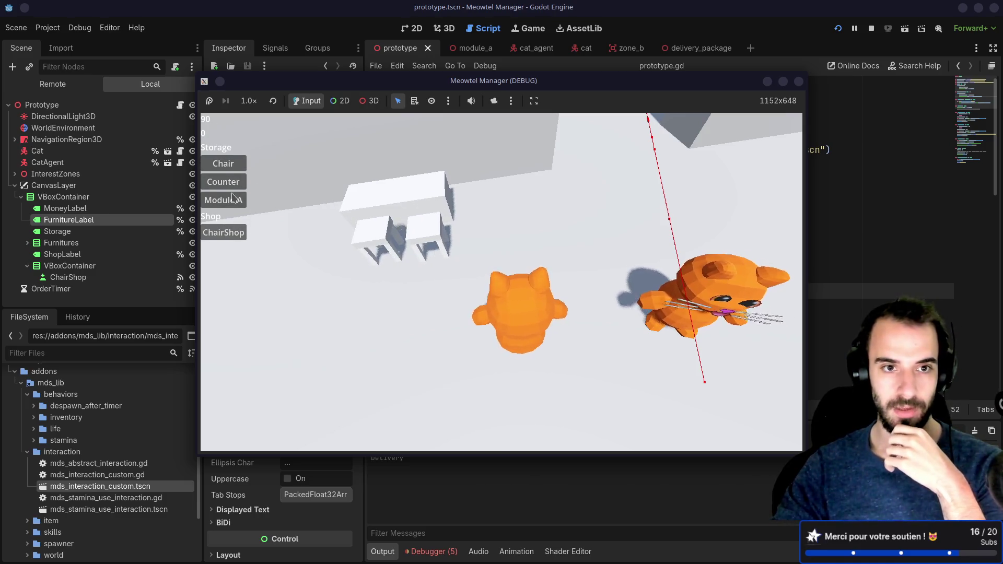
left_click(362, 216)
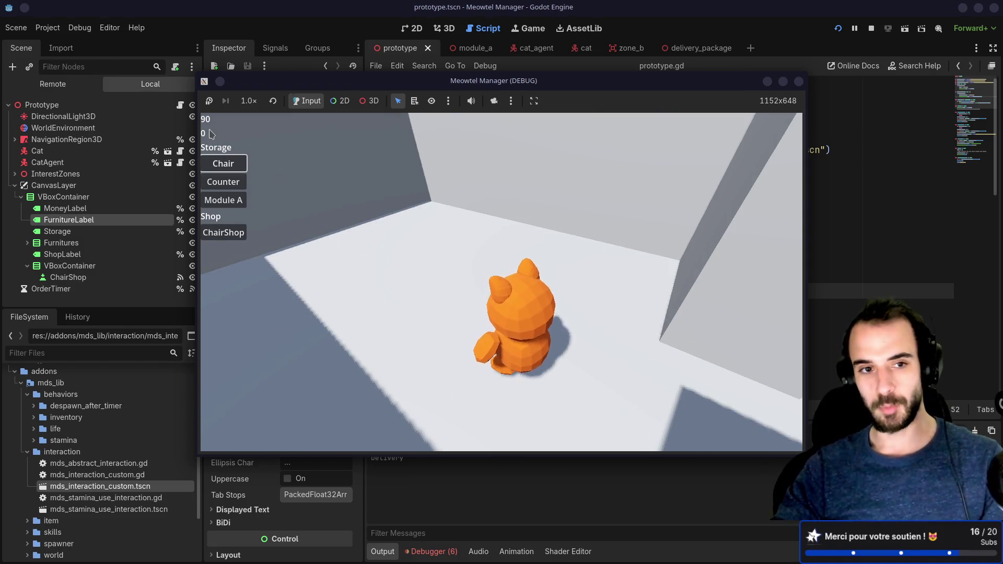
- Buy a ChairShop delivery (money to 80, storage 3) and place three chairs around the cat
left_click(228, 237)
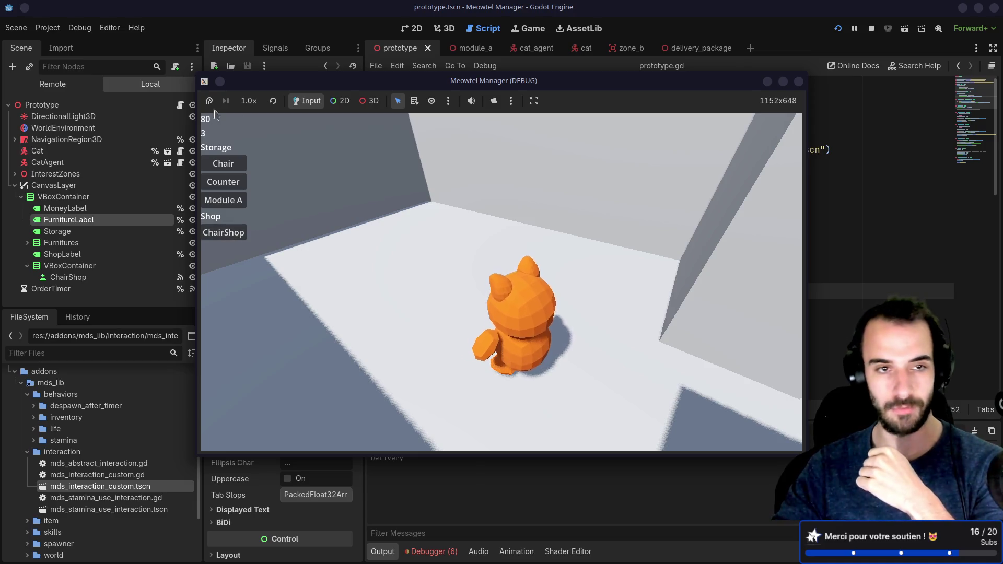
left_click(224, 163)
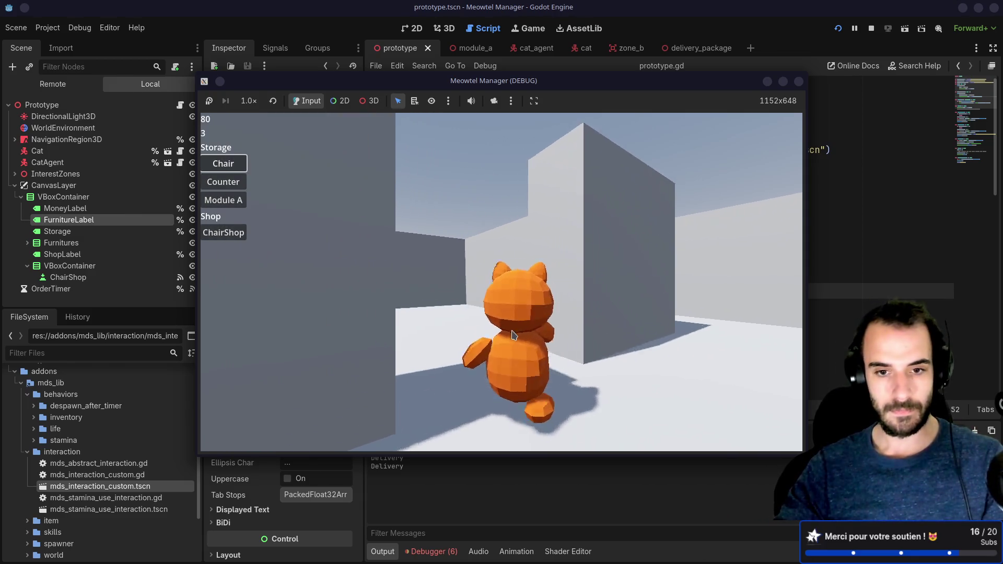
key("Down")
left_click(244, 167)
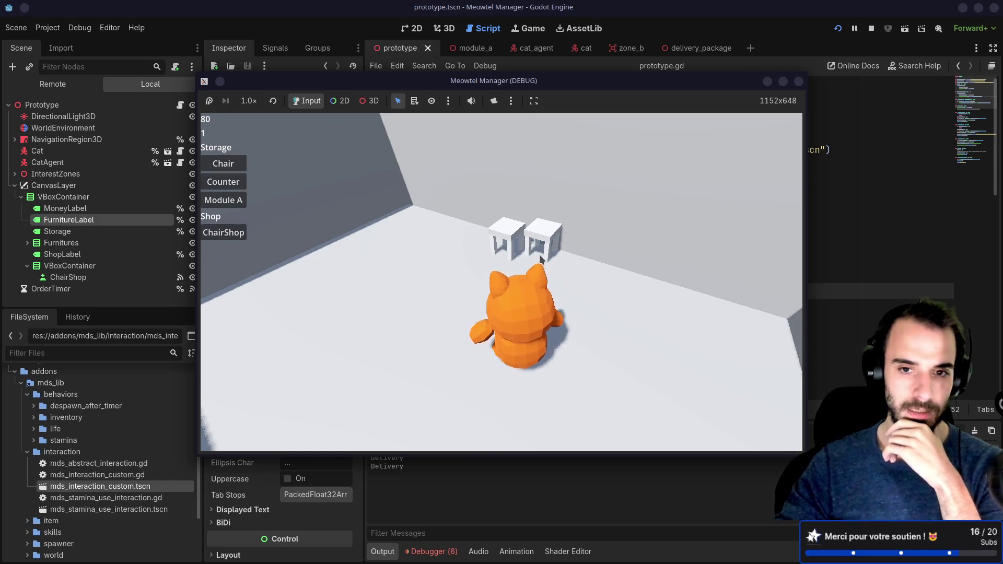
left_click(223, 167)
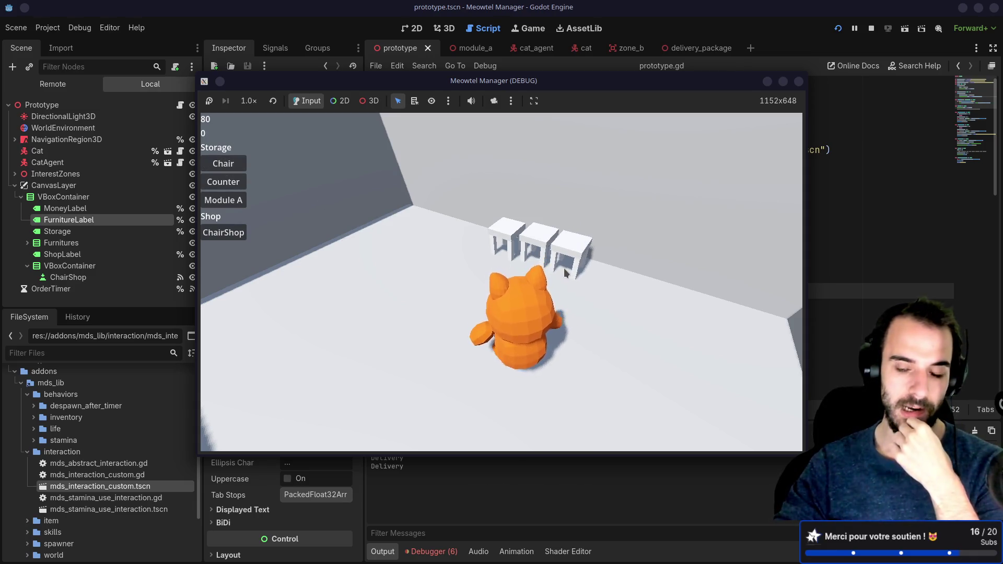
key("Down")
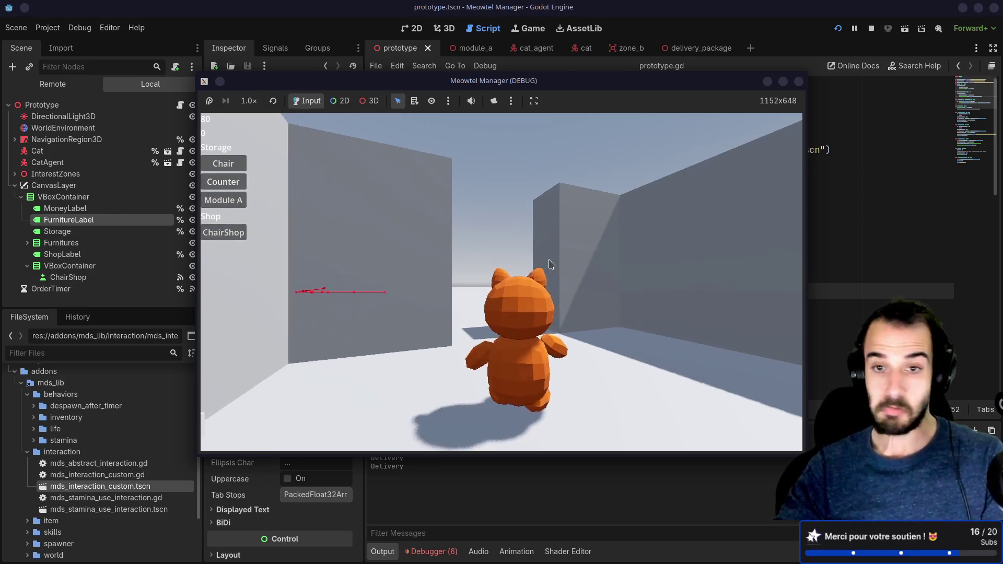
left_click(527, 262)
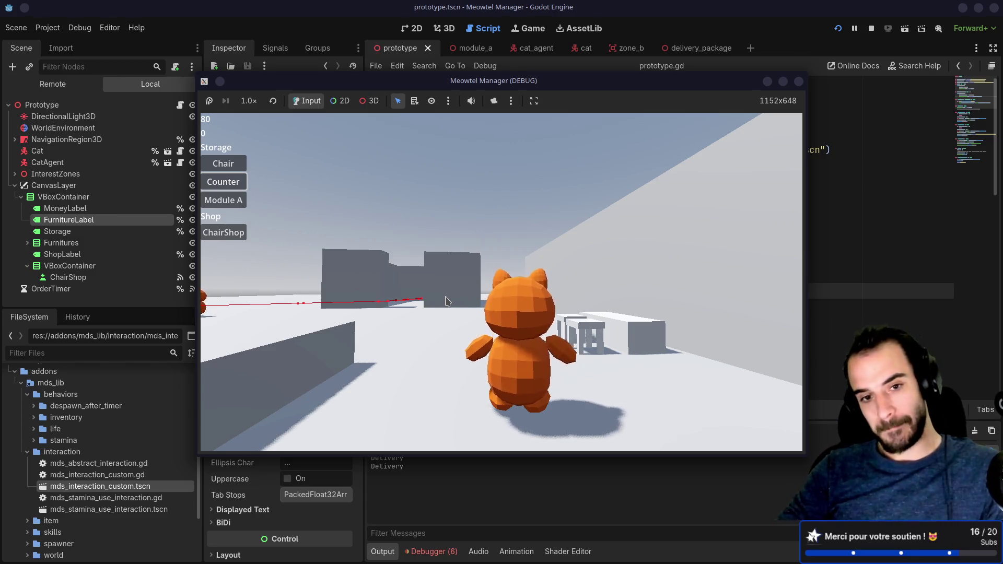
- Buy more ChairShop deliveries (money to 50), then place a chair and a counter beside it
key("w")
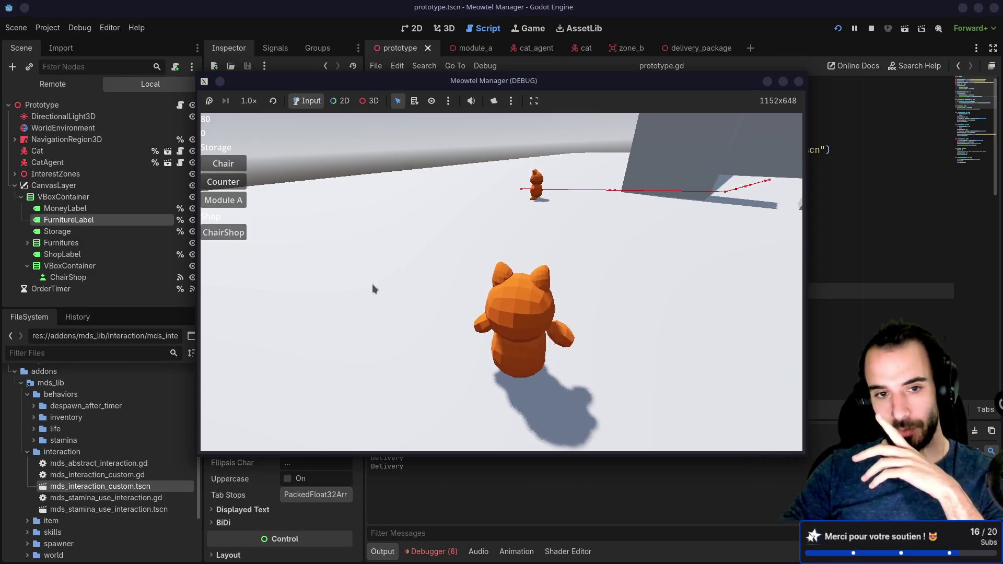
left_click(223, 233)
left_click(223, 164)
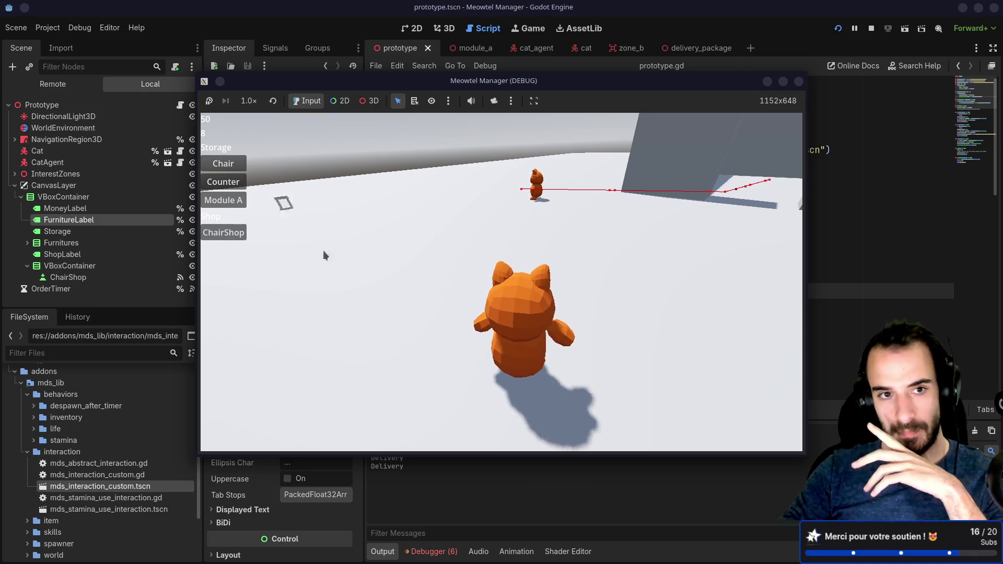
left_click(395, 295)
left_click(223, 182)
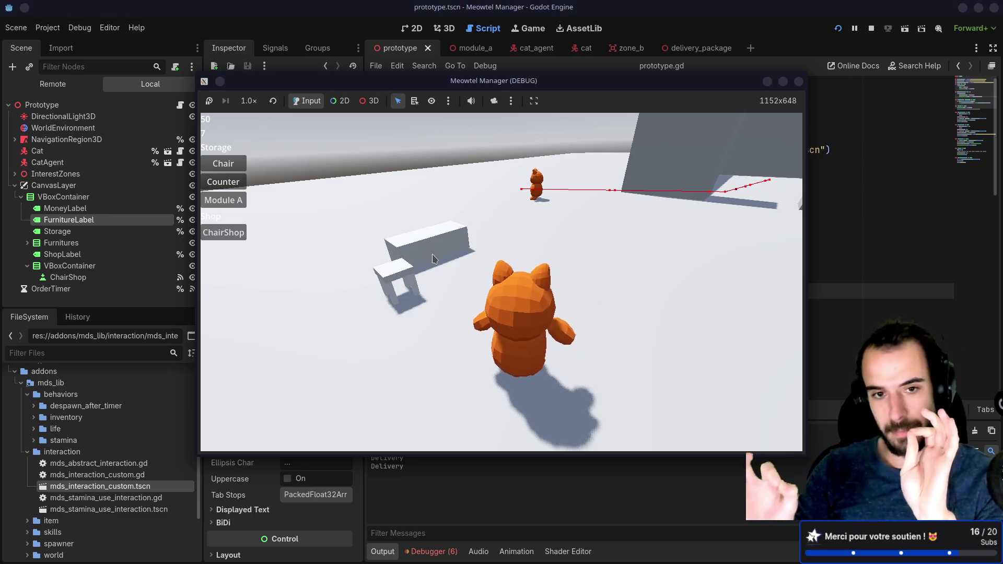
left_click(433, 258)
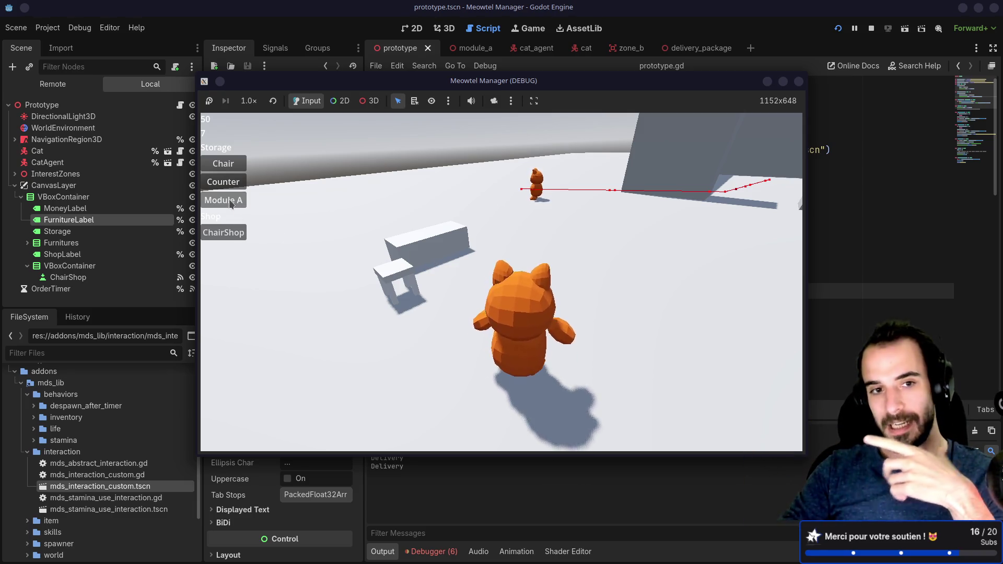
left_click(223, 200)
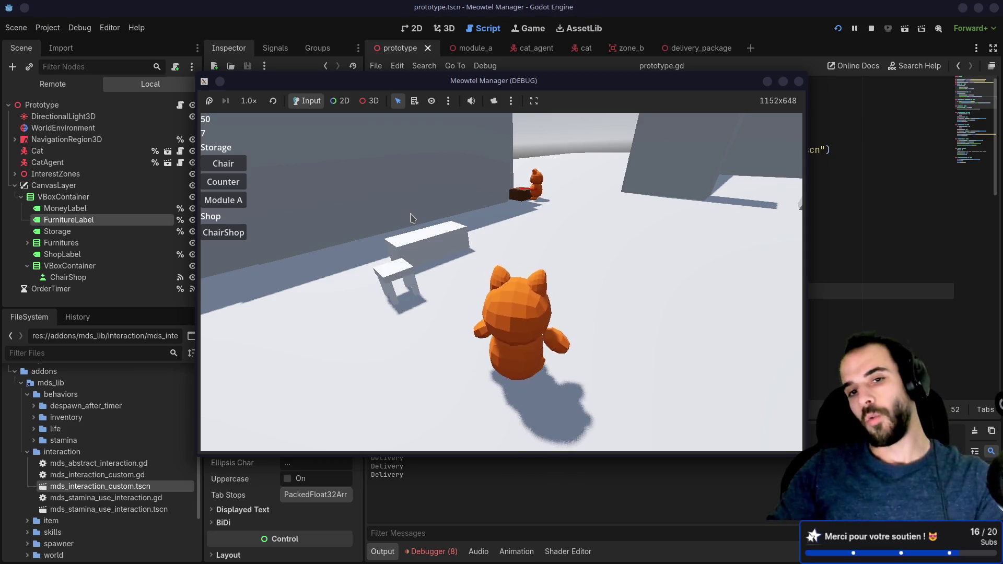
key("Left")
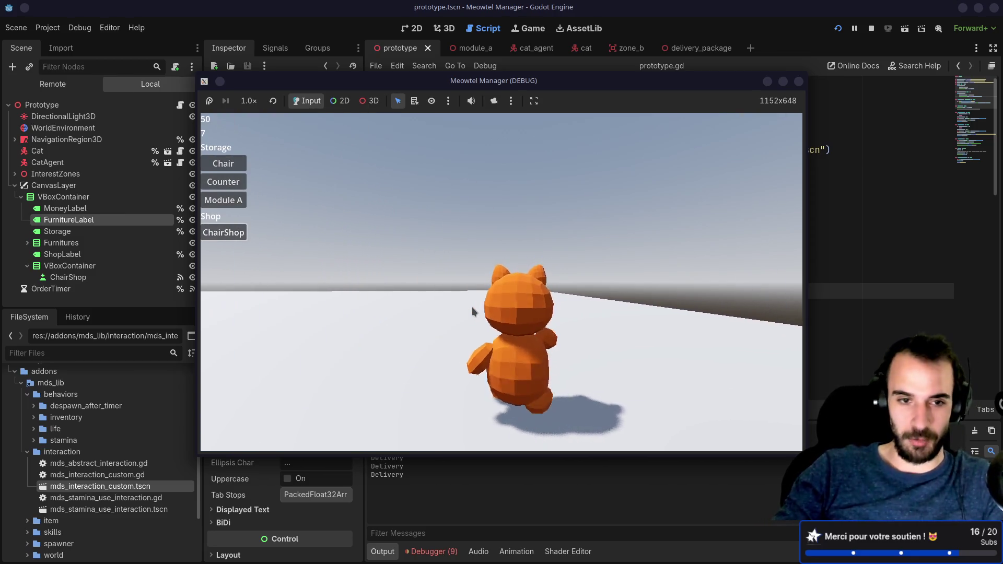
- Place two furniture pieces on the ground, dropping the furniture count from 7 to 5
left_click_drag(463, 323, 447, 347)
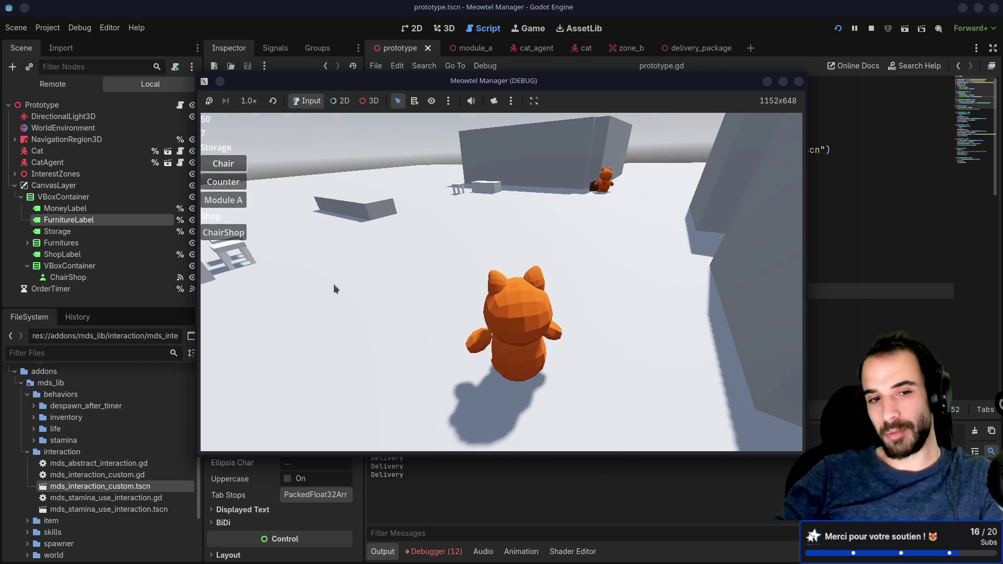
left_click(362, 270)
left_click(458, 266)
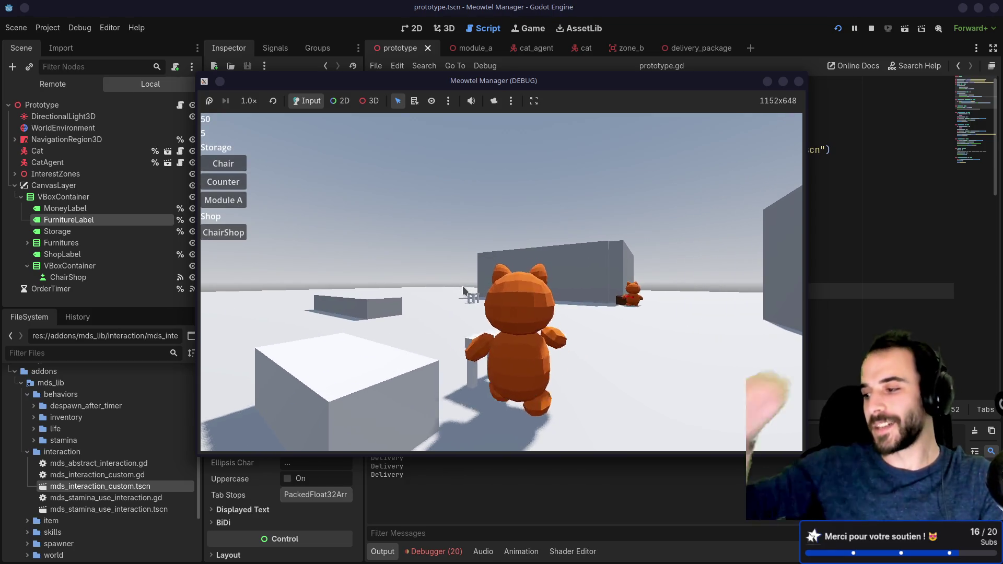